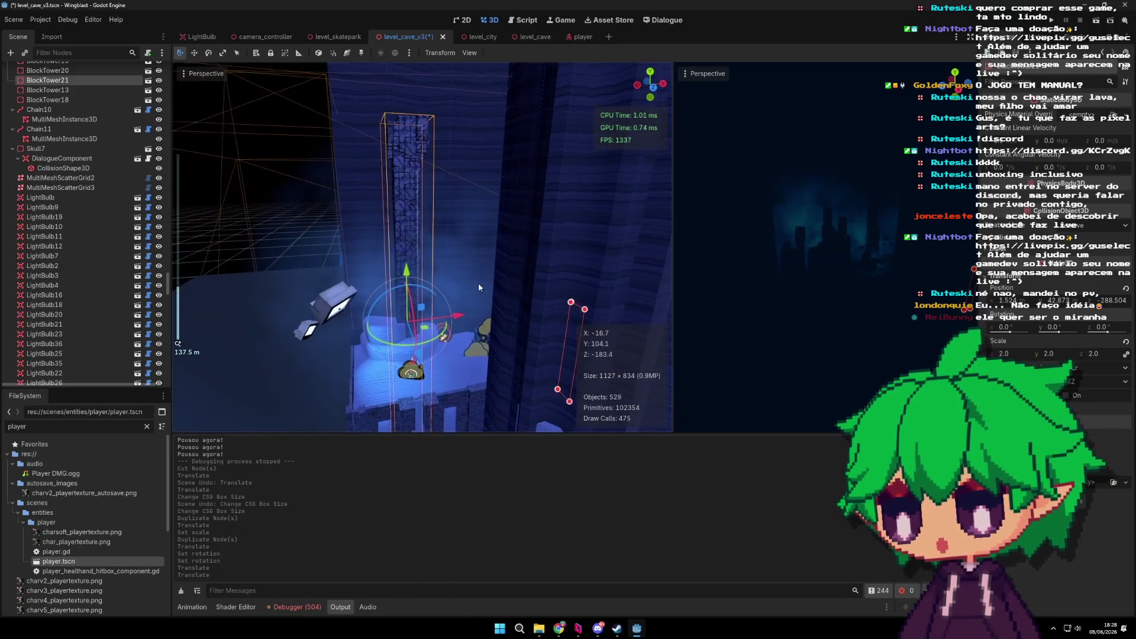
Step: Rotate the stone tower half a turn and slide it across the floor plane
{"action": "scroll", "coordinate": [466, 320], "scroll_direction": "up", "scroll_amount": 4}
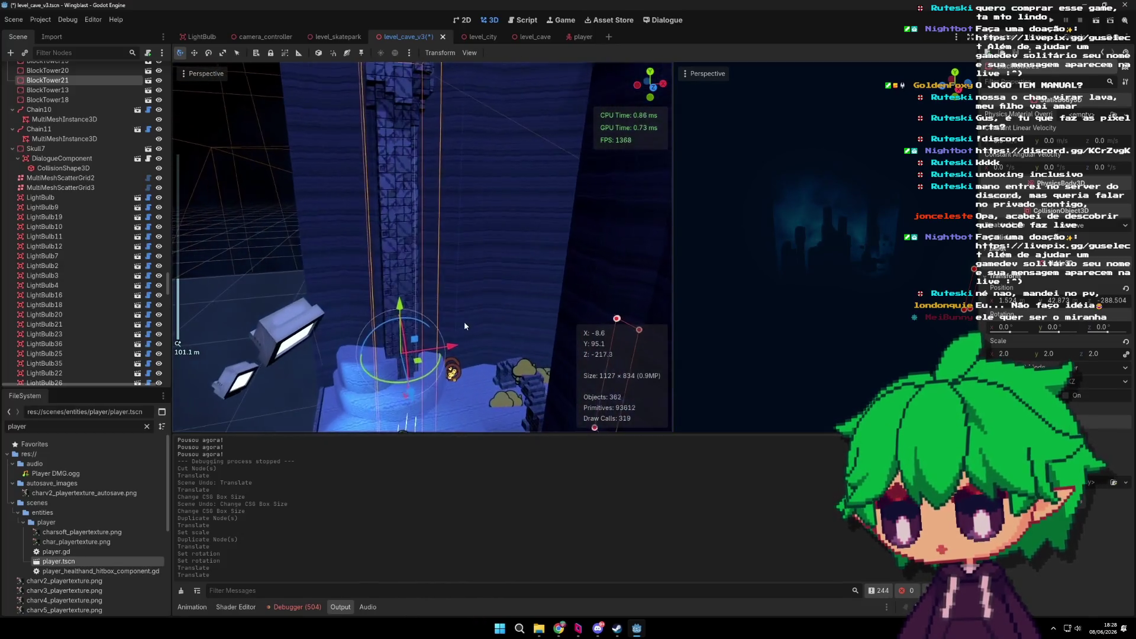
{"action": "mouse_move", "coordinate": [410, 324]}
{"action": "left_mouse_down"}
{"action": "mouse_move", "coordinate": [339, 339]}
{"action": "mouse_move", "coordinate": [381, 409]}
{"action": "left_mouse_up"}
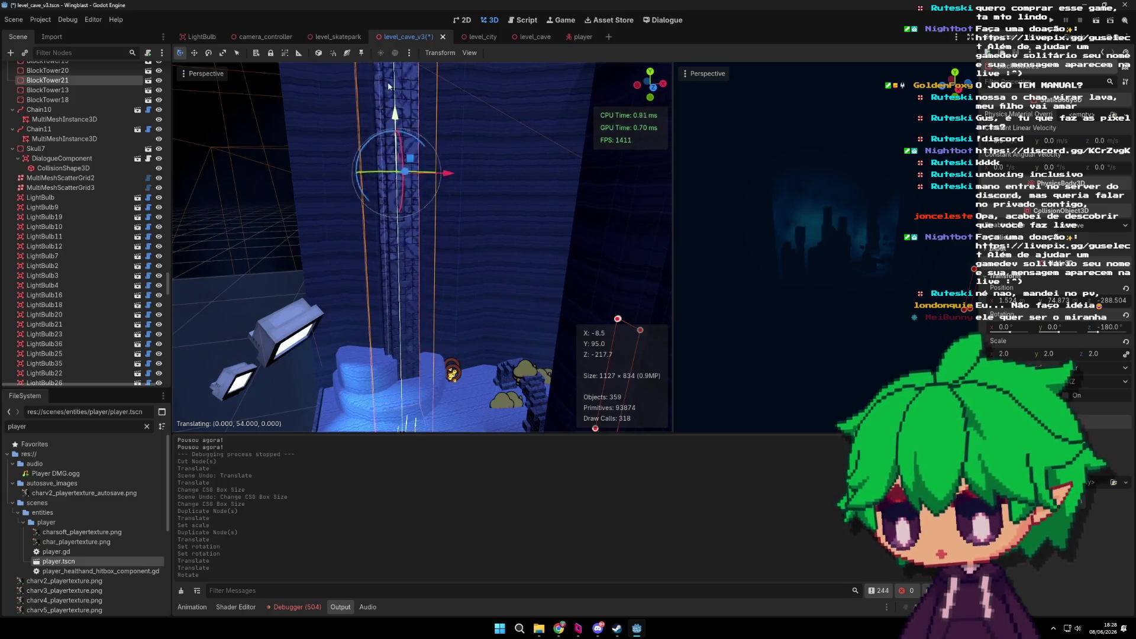
{"action": "scroll", "coordinate": [458, 166], "scroll_direction": "up", "scroll_amount": 2}
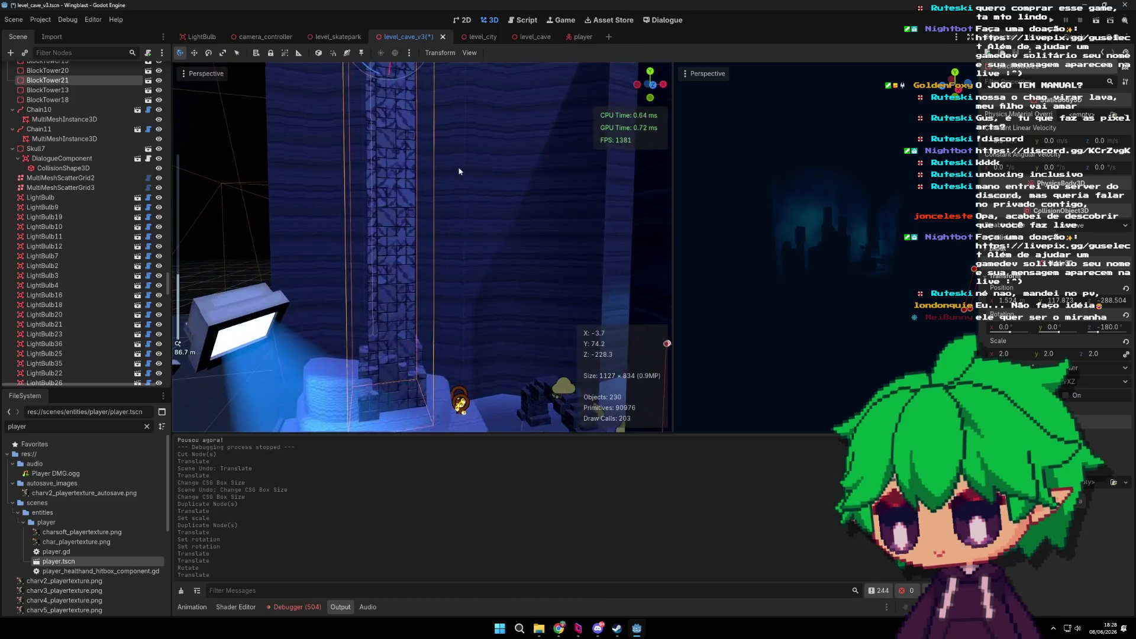
{"action": "key", "text": "ctrl+z"}
{"action": "key", "text": "ctrl+z"}
{"action": "key", "text": "ctrl+z"}
{"action": "key", "text": "ctrl+z"}
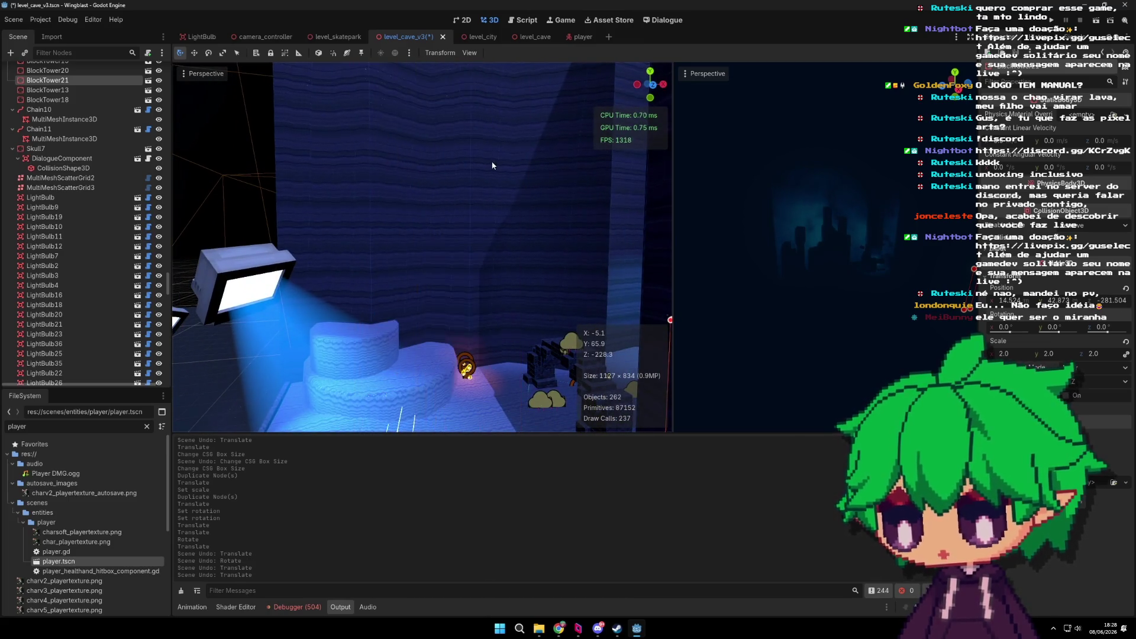
{"action": "key", "text": "ctrl+shift+z"}
{"action": "left_click_drag", "start_coordinate": [483, 315], "coordinate": [414, 338]}
Step: Tilt the tower about 55 degrees and move it into place near the glowing props
{"action": "scroll", "coordinate": [462, 331], "scroll_direction": "down", "scroll_amount": 3}
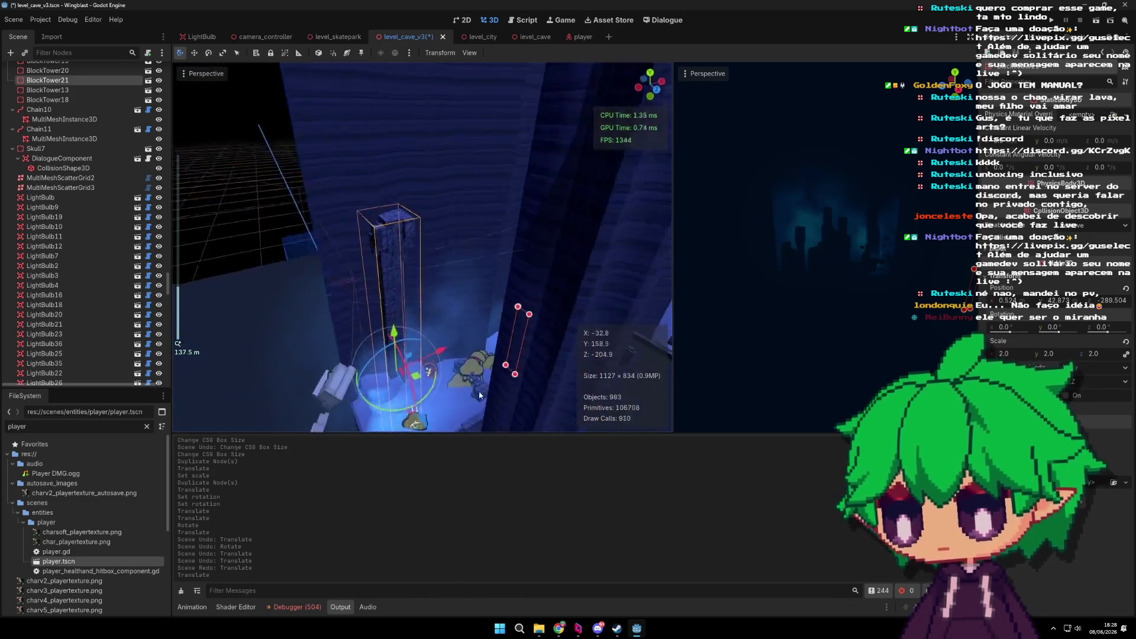
{"action": "scroll", "coordinate": [497, 310], "scroll_direction": "up", "scroll_amount": 3}
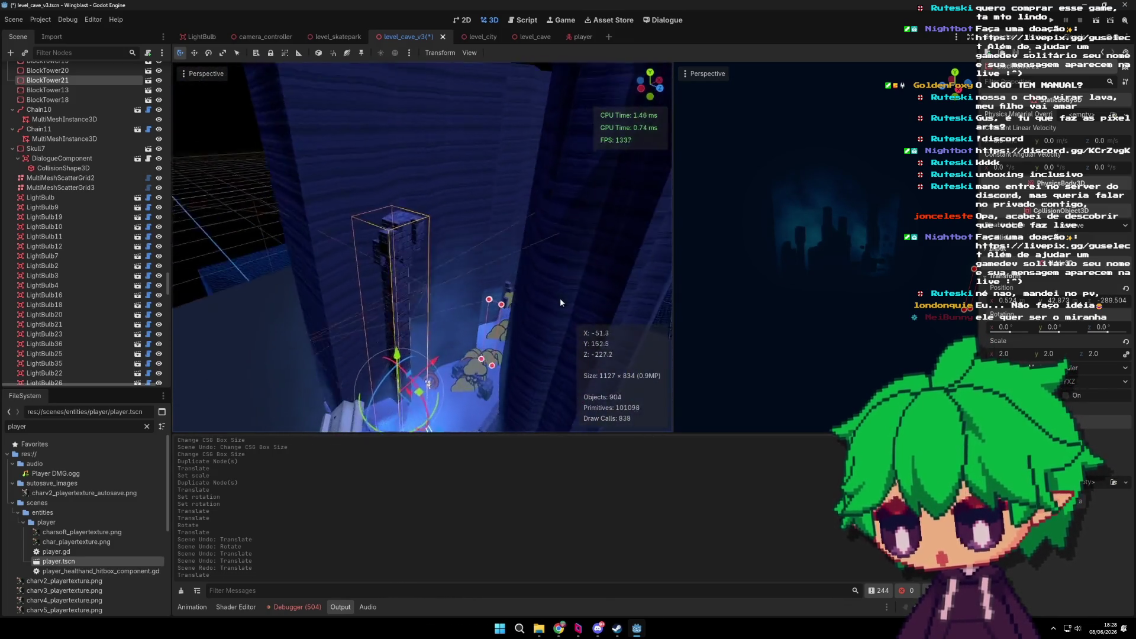
{"action": "scroll", "coordinate": [541, 272], "scroll_direction": "up", "scroll_amount": 3}
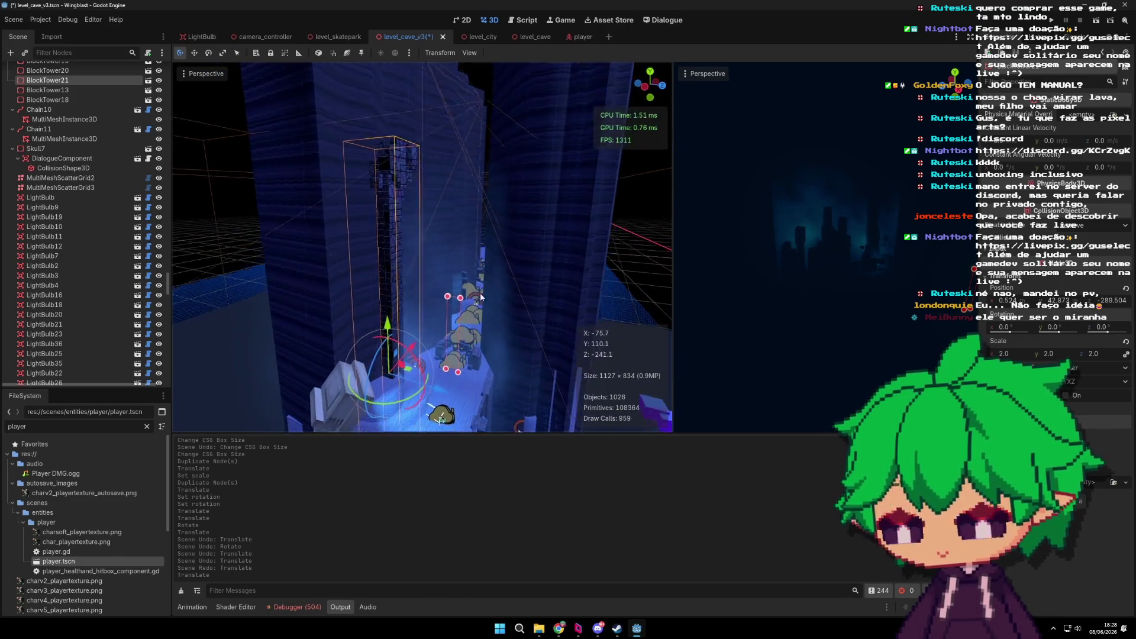
{"action": "left_click_drag", "start_coordinate": [391, 310], "coordinate": [416, 329]}
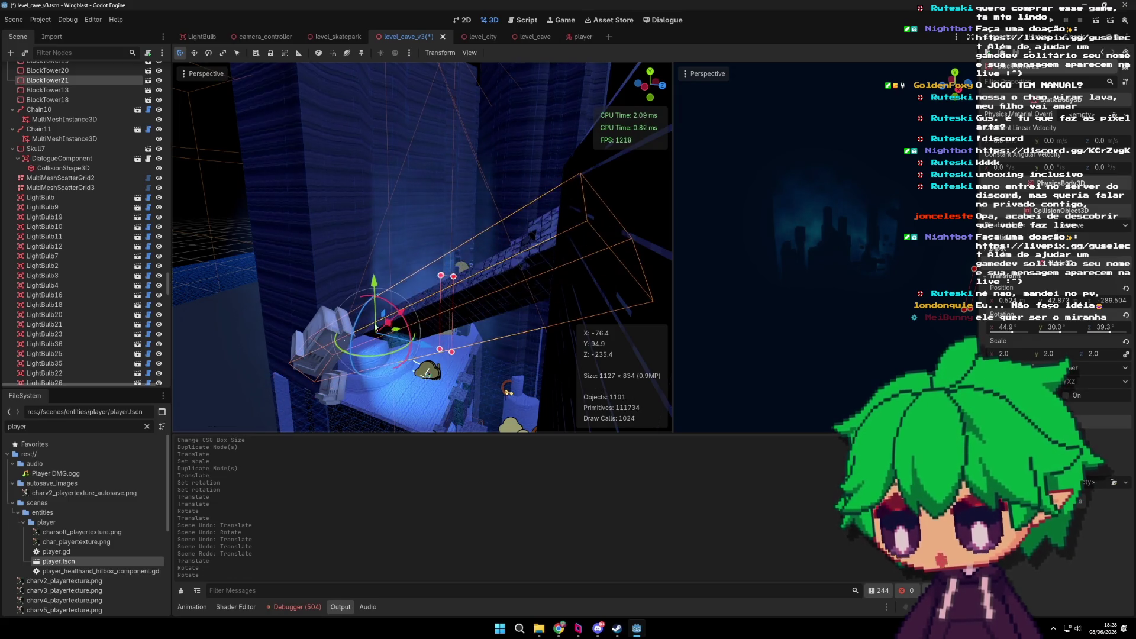
{"action": "mouse_move", "coordinate": [391, 314]}
{"action": "left_mouse_down"}
{"action": "mouse_move", "coordinate": [384, 254]}
{"action": "mouse_move", "coordinate": [473, 278]}
{"action": "left_mouse_up"}
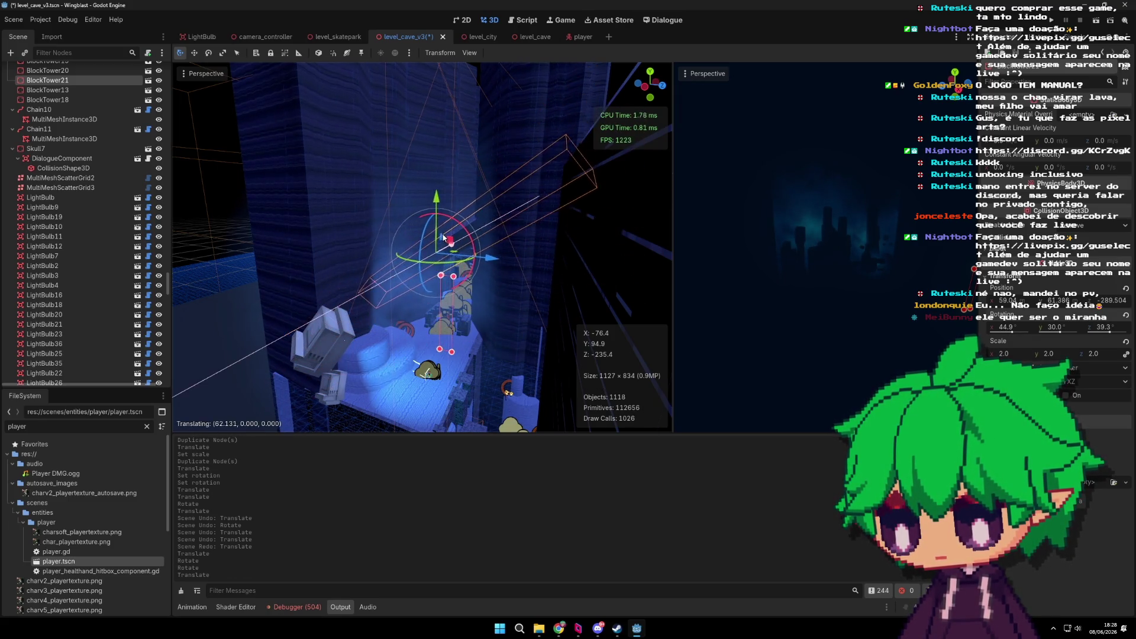
{"action": "scroll", "coordinate": [478, 258], "scroll_direction": "up", "scroll_amount": 2}
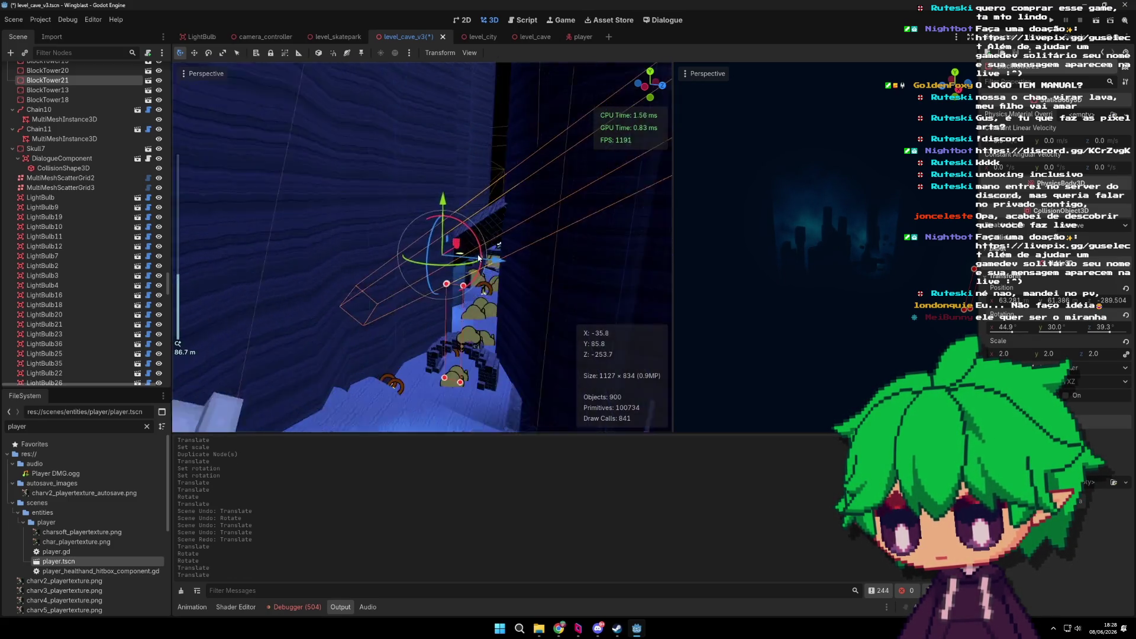
{"action": "scroll", "coordinate": [491, 265], "scroll_direction": "up", "scroll_amount": 4}
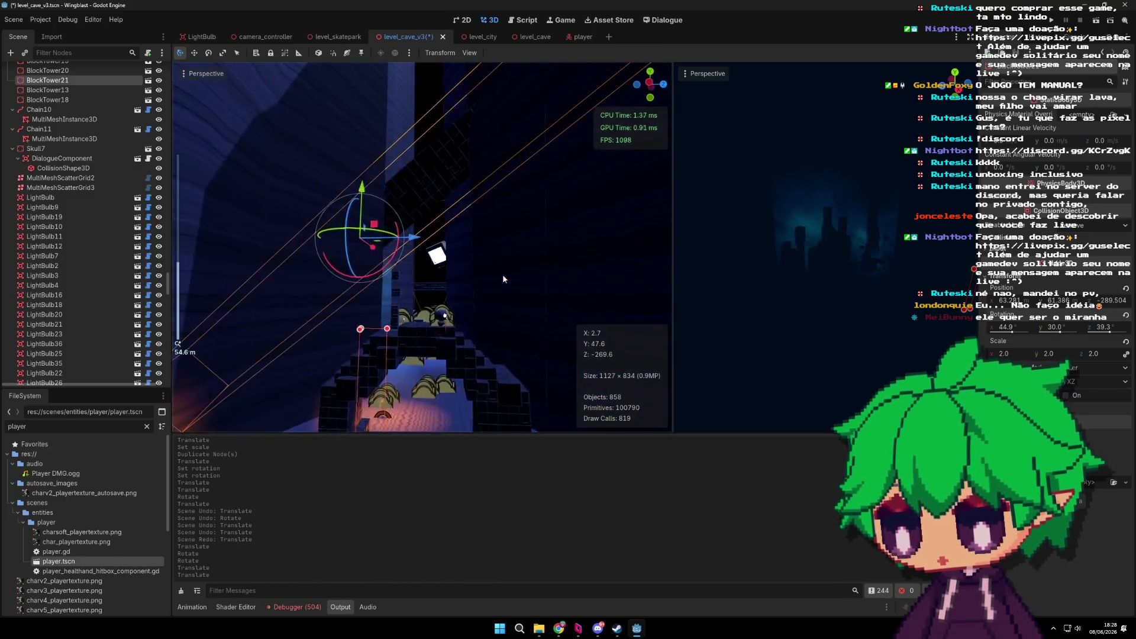
{"action": "left_click_drag", "start_coordinate": [477, 264], "coordinate": [491, 325]}
Step: Rotate the light about 27 degrees, then revert that change
{"action": "mouse_move", "coordinate": [430, 248]}
{"action": "left_mouse_down"}
{"action": "mouse_move", "coordinate": [511, 260]}
{"action": "mouse_move", "coordinate": [515, 279]}
{"action": "mouse_move", "coordinate": [333, 326]}
{"action": "mouse_move", "coordinate": [484, 282]}
{"action": "mouse_move", "coordinate": [464, 227]}
{"action": "left_mouse_up"}
{"action": "key", "text": "ctrl+z"}
{"action": "key", "text": "ctrl+z"}
{"action": "key", "text": "ctrl+z"}
{"action": "scroll", "coordinate": [415, 301], "scroll_direction": "down", "scroll_amount": 3}
{"action": "scroll", "coordinate": [484, 283], "scroll_direction": "up", "scroll_amount": 3}
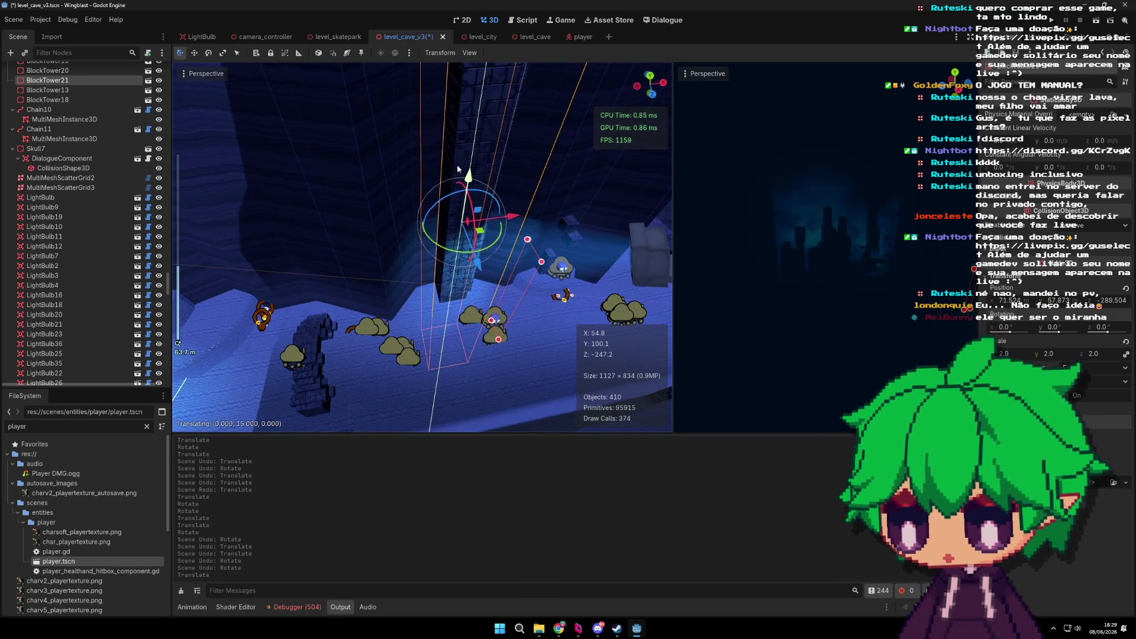
Step: Nudge the light across the floor plane and view the tower from above
{"action": "mouse_move", "coordinate": [458, 5]}
{"action": "left_mouse_down"}
{"action": "mouse_move", "coordinate": [513, 147]}
{"action": "mouse_move", "coordinate": [470, 83]}
{"action": "mouse_move", "coordinate": [460, 96]}
{"action": "left_mouse_up"}
{"action": "scroll", "coordinate": [460, 96], "scroll_direction": "down", "scroll_amount": 2}
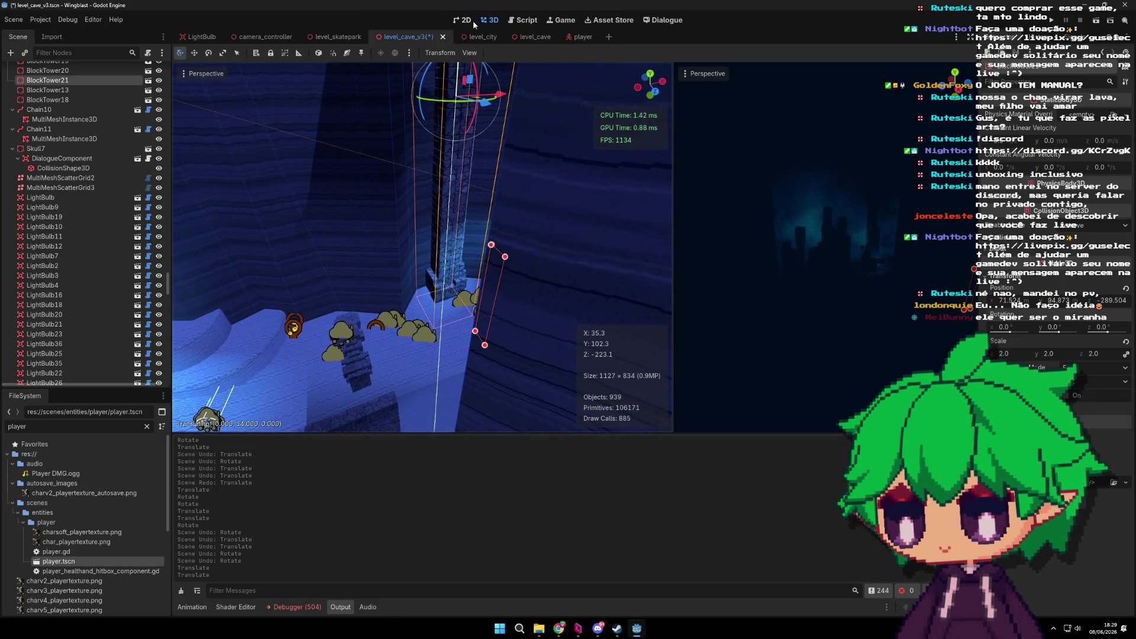
{"action": "mouse_move", "coordinate": [474, 21]}
{"action": "left_mouse_down"}
{"action": "mouse_move", "coordinate": [521, 67]}
{"action": "mouse_move", "coordinate": [445, 177]}
{"action": "mouse_move", "coordinate": [488, 196]}
{"action": "mouse_move", "coordinate": [493, 123]}
{"action": "left_mouse_up"}
{"action": "scroll", "coordinate": [488, 196], "scroll_direction": "up", "scroll_amount": 2}
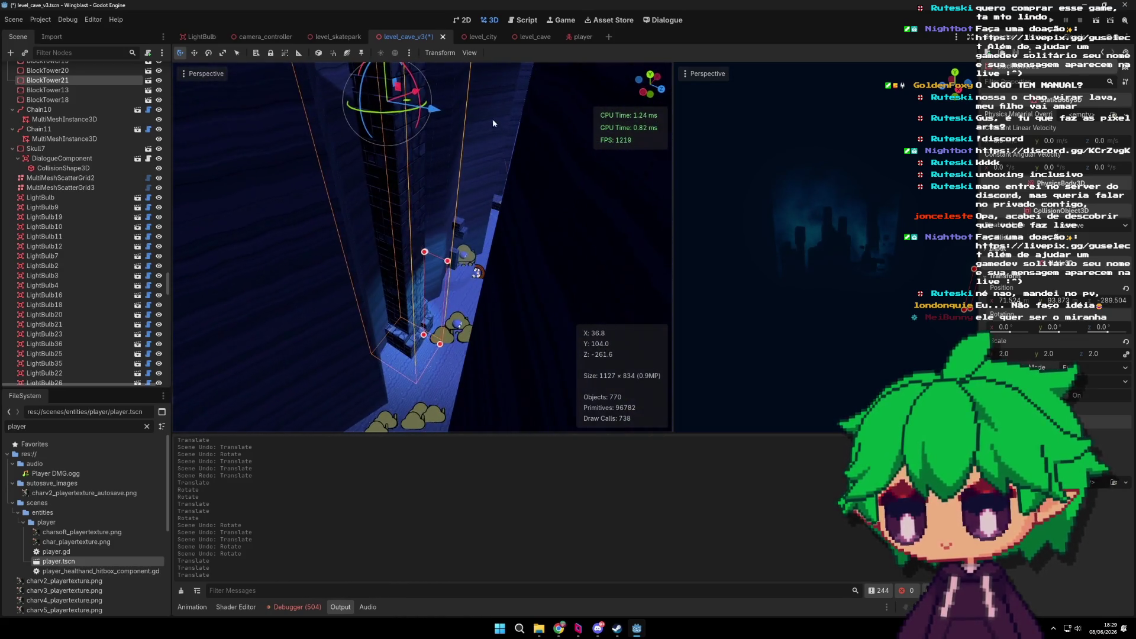
{"action": "left_click_drag", "start_coordinate": [408, 105], "coordinate": [385, 109]}
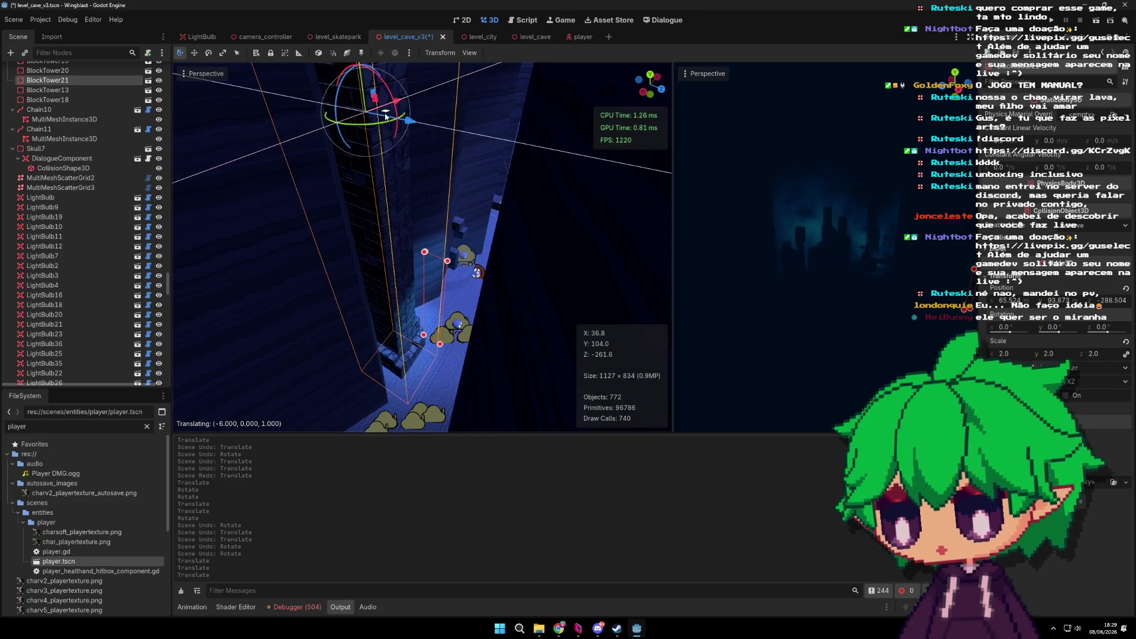
{"action": "scroll", "coordinate": [432, 155], "scroll_direction": "down", "scroll_amount": 5}
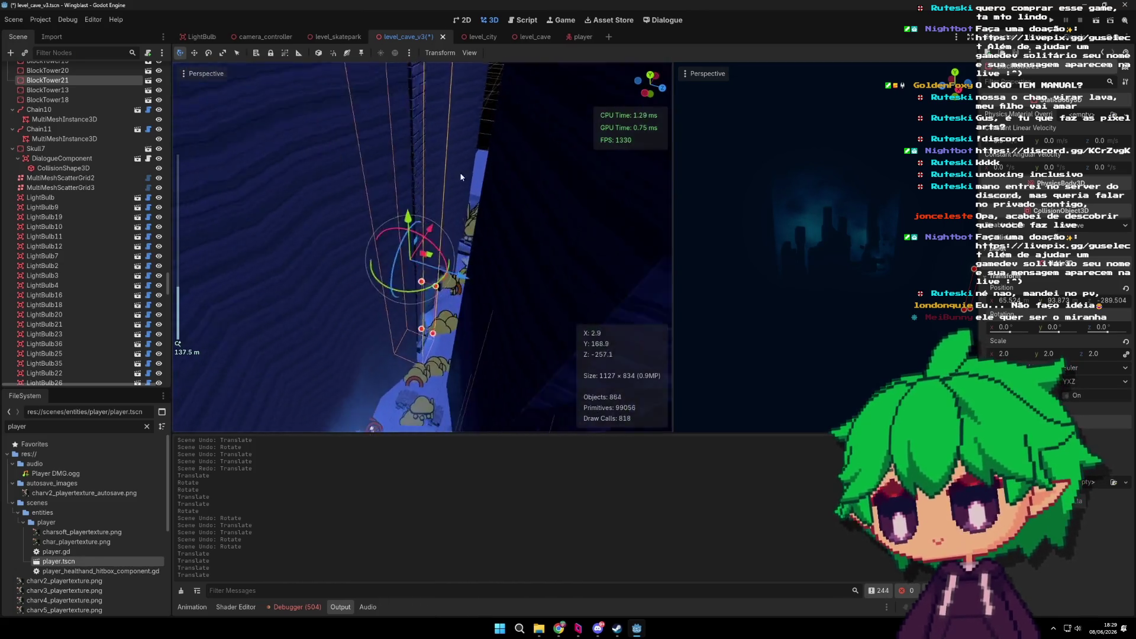
{"action": "mouse_move", "coordinate": [445, 184]}
{"action": "left_mouse_down"}
{"action": "mouse_move", "coordinate": [375, 286]}
{"action": "mouse_move", "coordinate": [423, 207]}
{"action": "mouse_move", "coordinate": [454, 215]}
{"action": "mouse_move", "coordinate": [438, 231]}
{"action": "mouse_move", "coordinate": [360, 233]}
{"action": "mouse_move", "coordinate": [380, 170]}
{"action": "left_mouse_up"}
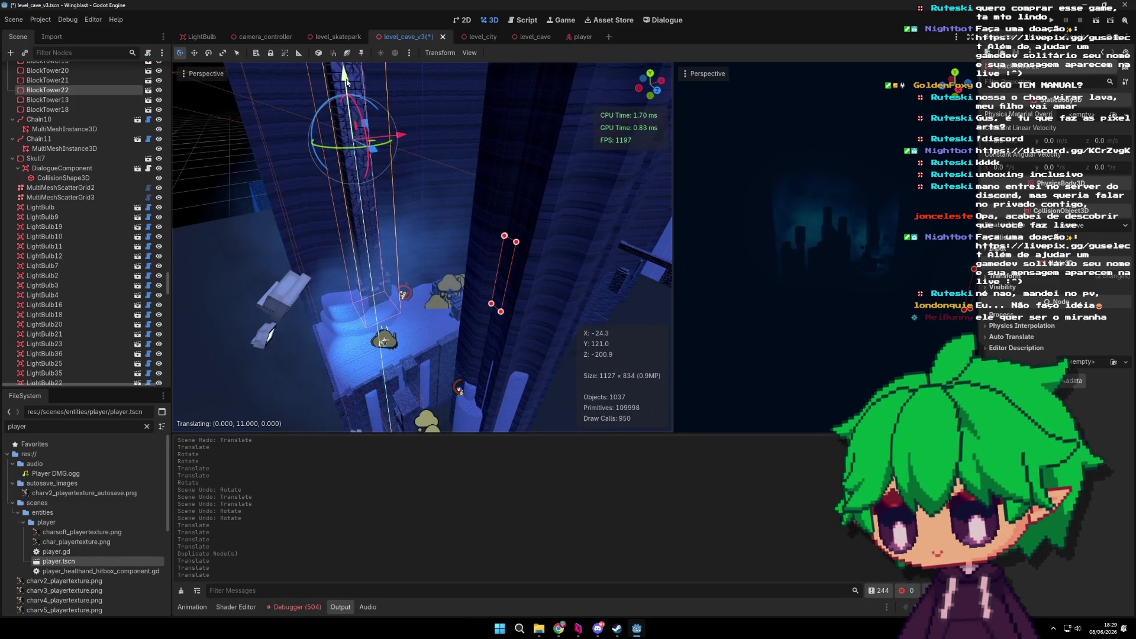
Step: Raise the duplicated tower and nudge it along its depth axis
{"action": "left_click_drag", "start_coordinate": [348, 95], "coordinate": [404, 144]}
{"action": "left_click_drag", "start_coordinate": [499, 211], "coordinate": [454, 203]}
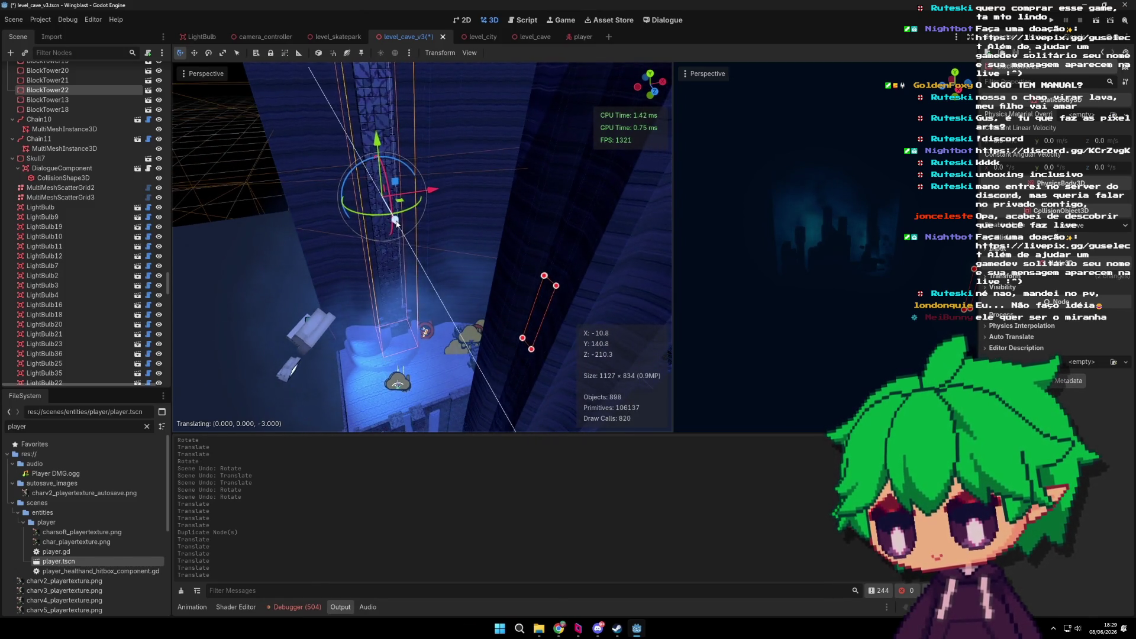
{"action": "mouse_move", "coordinate": [397, 224]}
{"action": "left_mouse_down"}
{"action": "mouse_move", "coordinate": [376, 246]}
{"action": "mouse_move", "coordinate": [468, 294]}
{"action": "left_mouse_up"}
Step: Slide BlockTower23 right beside the mushroom cluster and save level_cave_v3
{"action": "mouse_move", "coordinate": [354, 339]}
{"action": "left_mouse_down"}
{"action": "mouse_move", "coordinate": [310, 370]}
{"action": "mouse_move", "coordinate": [384, 338]}
{"action": "mouse_move", "coordinate": [434, 290]}
{"action": "mouse_move", "coordinate": [531, 306]}
{"action": "mouse_move", "coordinate": [489, 358]}
{"action": "mouse_move", "coordinate": [461, 332]}
{"action": "mouse_move", "coordinate": [438, 277]}
{"action": "left_mouse_up"}
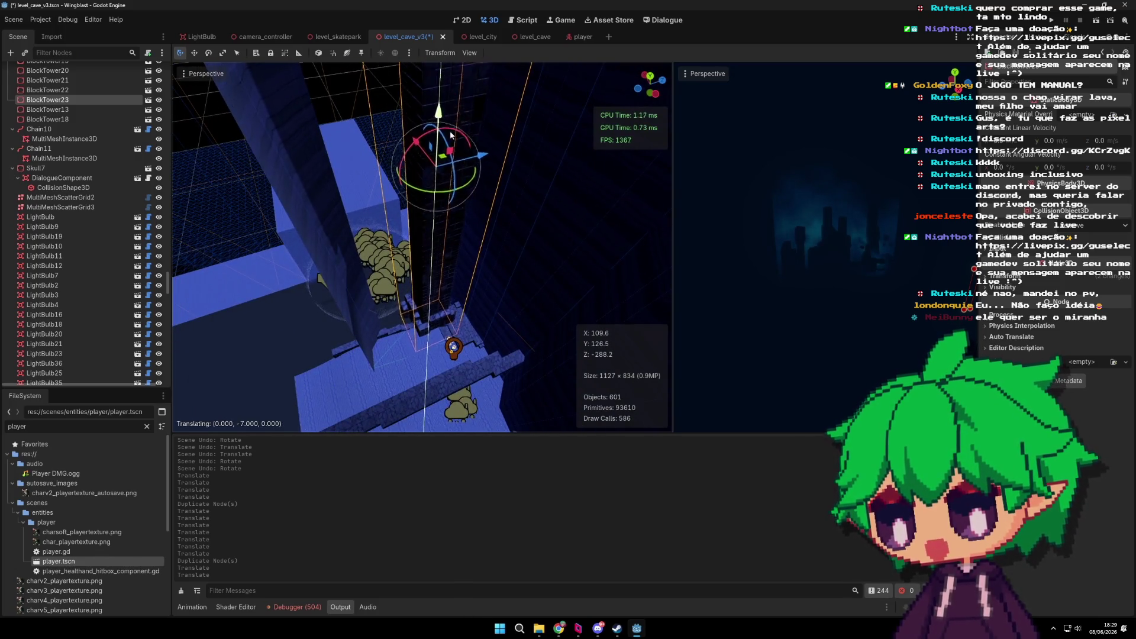
{"action": "mouse_move", "coordinate": [409, 201]}
{"action": "left_mouse_down"}
{"action": "mouse_move", "coordinate": [447, 203]}
{"action": "mouse_move", "coordinate": [425, 240]}
{"action": "mouse_move", "coordinate": [469, 255]}
{"action": "mouse_move", "coordinate": [486, 286]}
{"action": "mouse_move", "coordinate": [480, 192]}
{"action": "left_mouse_up"}
{"action": "mouse_move", "coordinate": [487, 122]}
{"action": "left_mouse_down"}
{"action": "mouse_move", "coordinate": [535, 124]}
{"action": "mouse_move", "coordinate": [514, 214]}
{"action": "mouse_move", "coordinate": [460, 150]}
{"action": "left_mouse_up"}
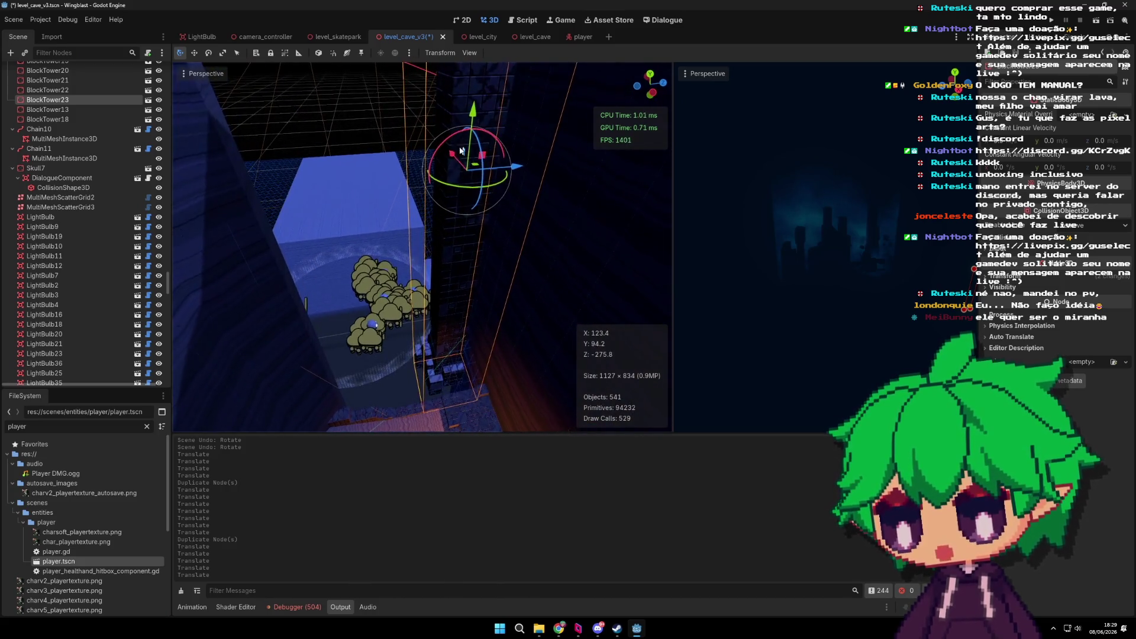
{"action": "mouse_move", "coordinate": [500, 309]}
{"action": "left_mouse_down"}
{"action": "mouse_move", "coordinate": [492, 228]}
{"action": "mouse_move", "coordinate": [446, 127]}
{"action": "mouse_move", "coordinate": [456, 243]}
{"action": "mouse_move", "coordinate": [433, 270]}
{"action": "left_mouse_up"}
{"action": "left_click_drag", "start_coordinate": [555, 163], "coordinate": [588, 165]}
{"action": "key", "text": "ctrl+s"}
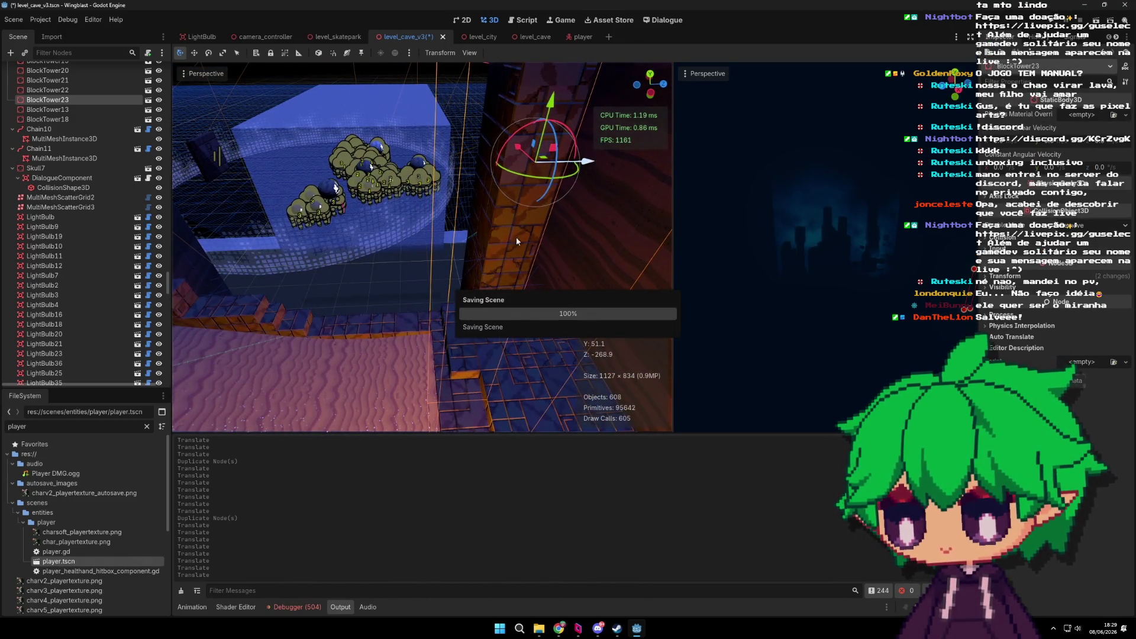
Step: Run the project with F5 to playtest the edited level_cave_v3 cave
{"action": "key", "text": "F5"}
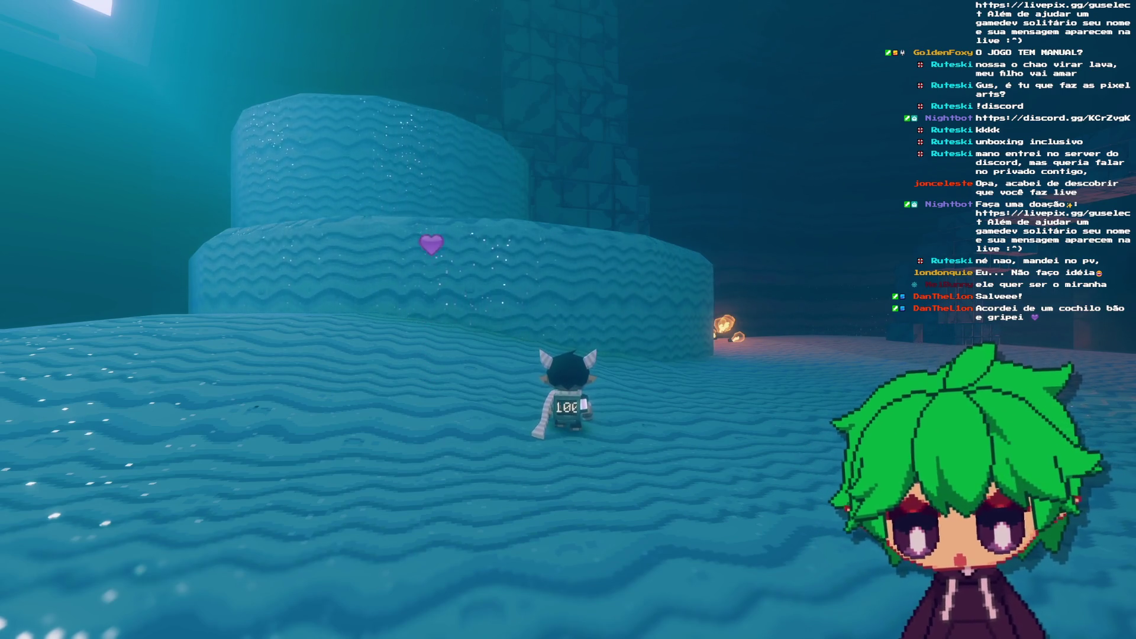
Step: Run the character across the sand and jump onto the tiered mound's ledge
{"action": "key", "text": "a"}
{"action": "key", "text": "d"}
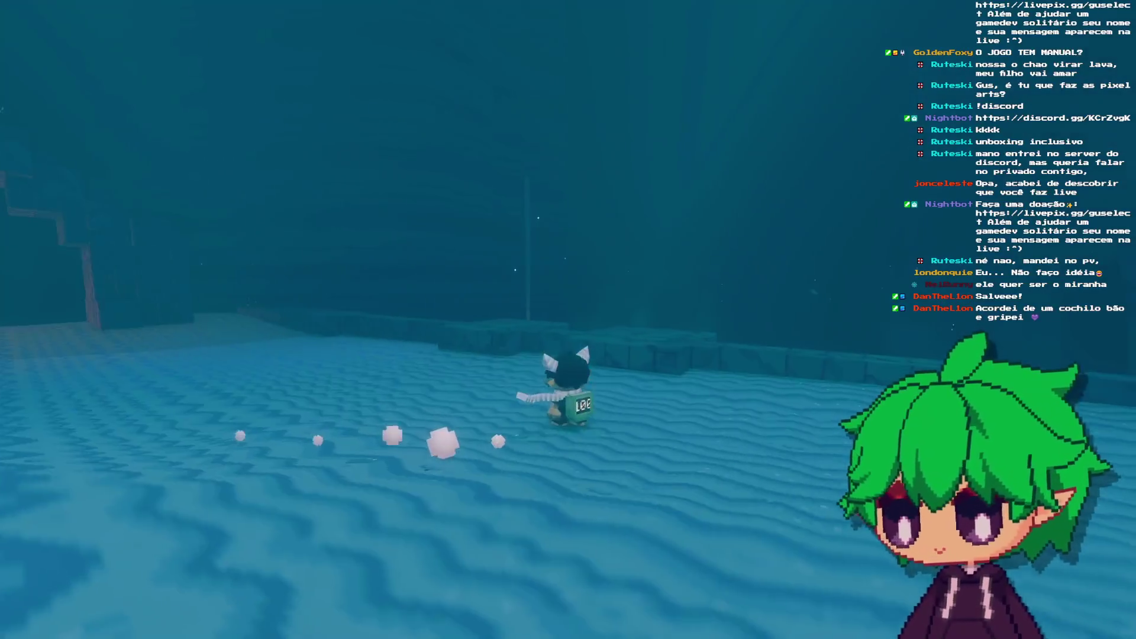
{"action": "key", "text": "w"}
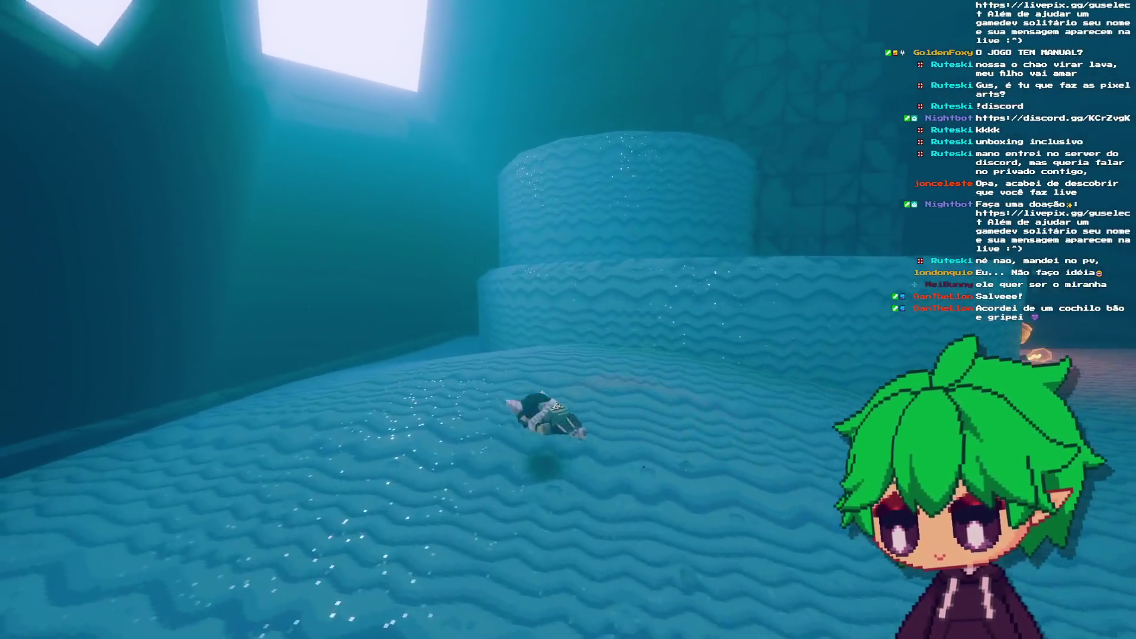
{"action": "key", "text": "s"}
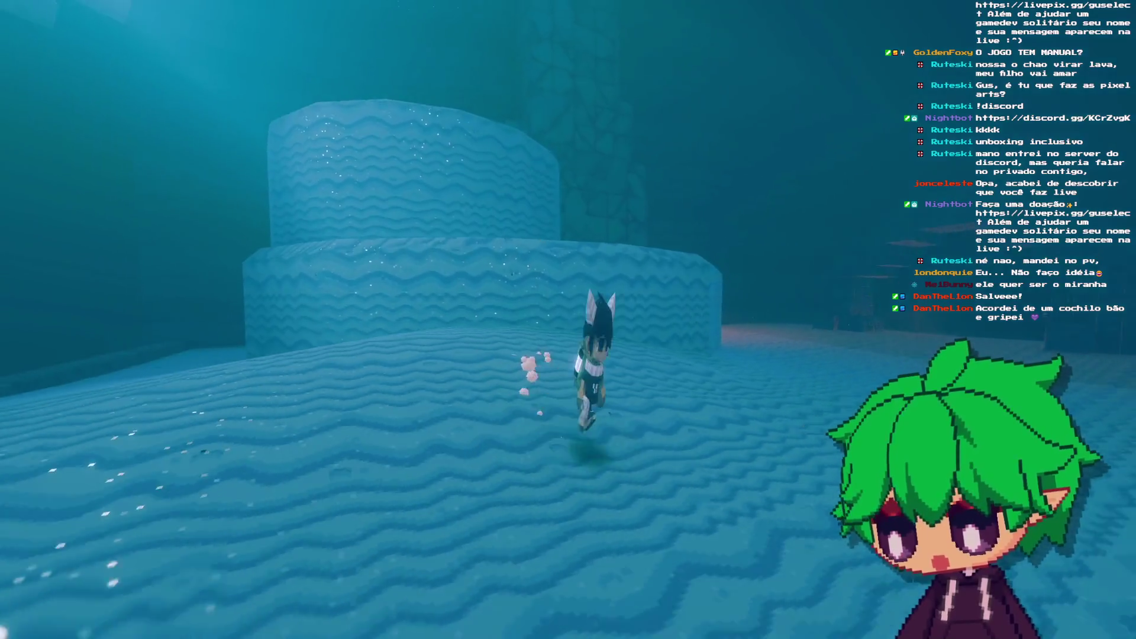
{"action": "key", "text": "w"}
{"action": "key", "text": "space"}
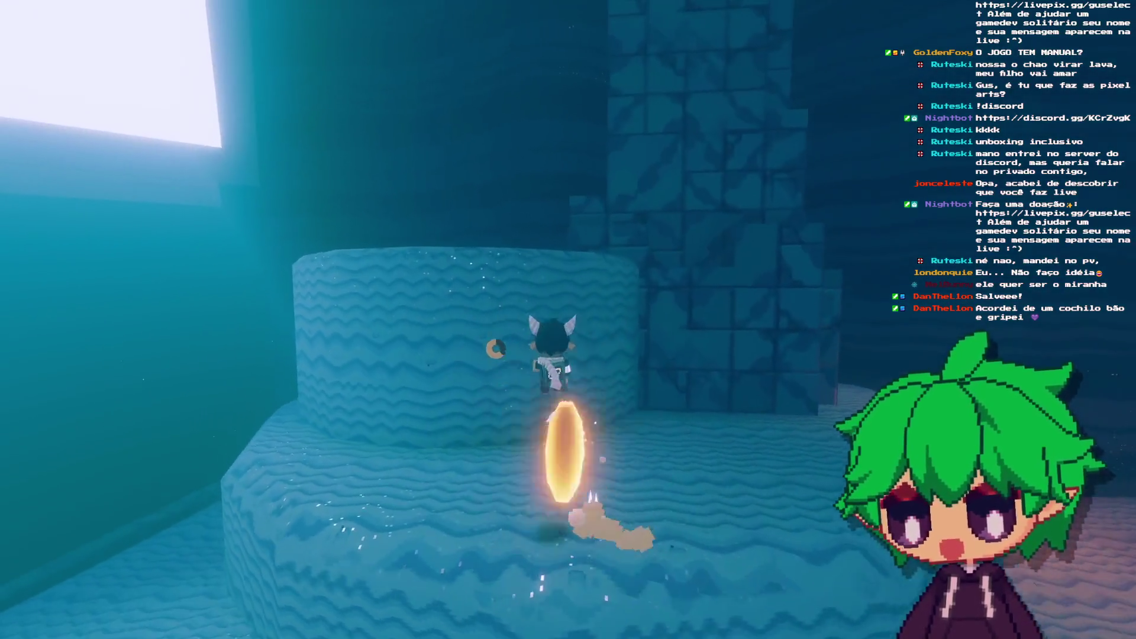
{"action": "key", "text": "w"}
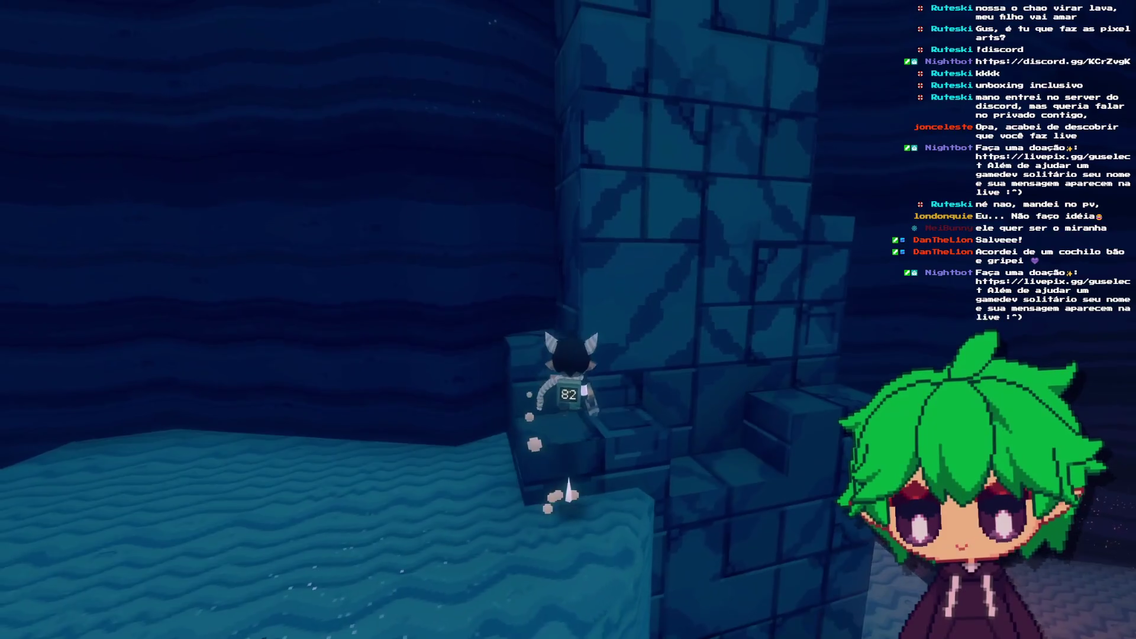
Step: Climb the stone tower, drop into the water, reach the blue pillar, then close the game
{"action": "key", "text": "w"}
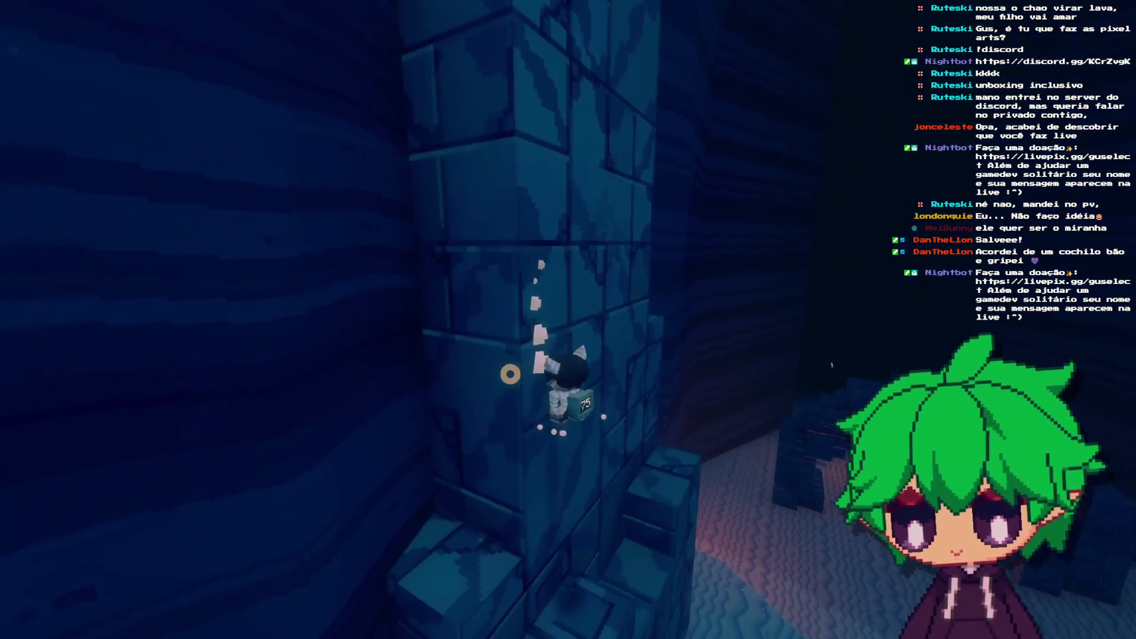
{"action": "key", "text": "w"}
{"action": "key", "text": "space"}
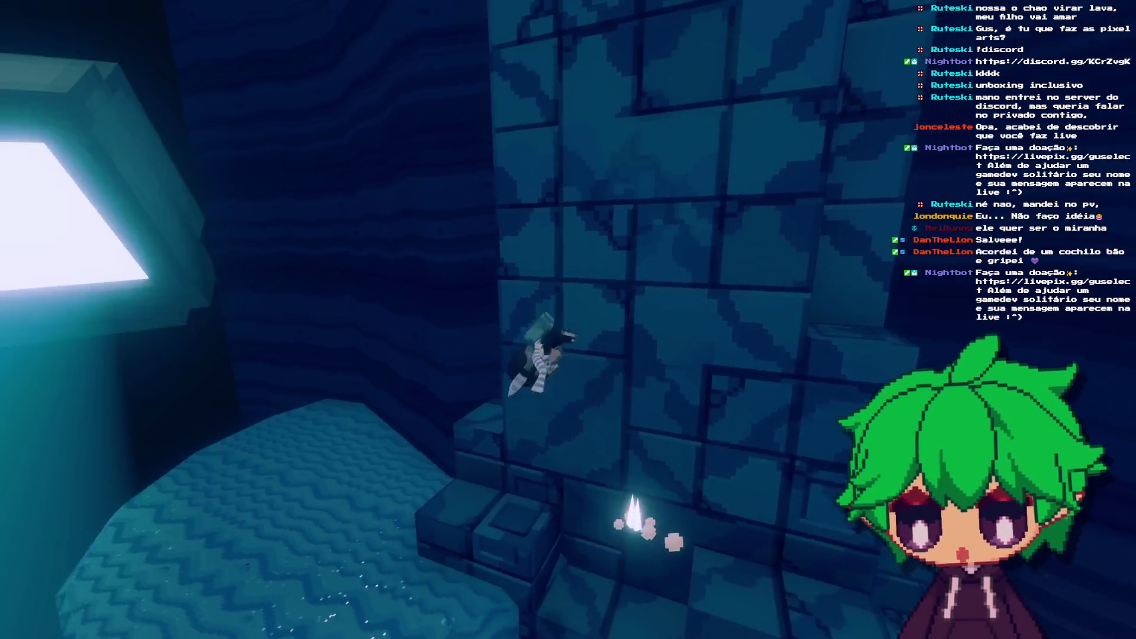
{"action": "key", "text": "w"}
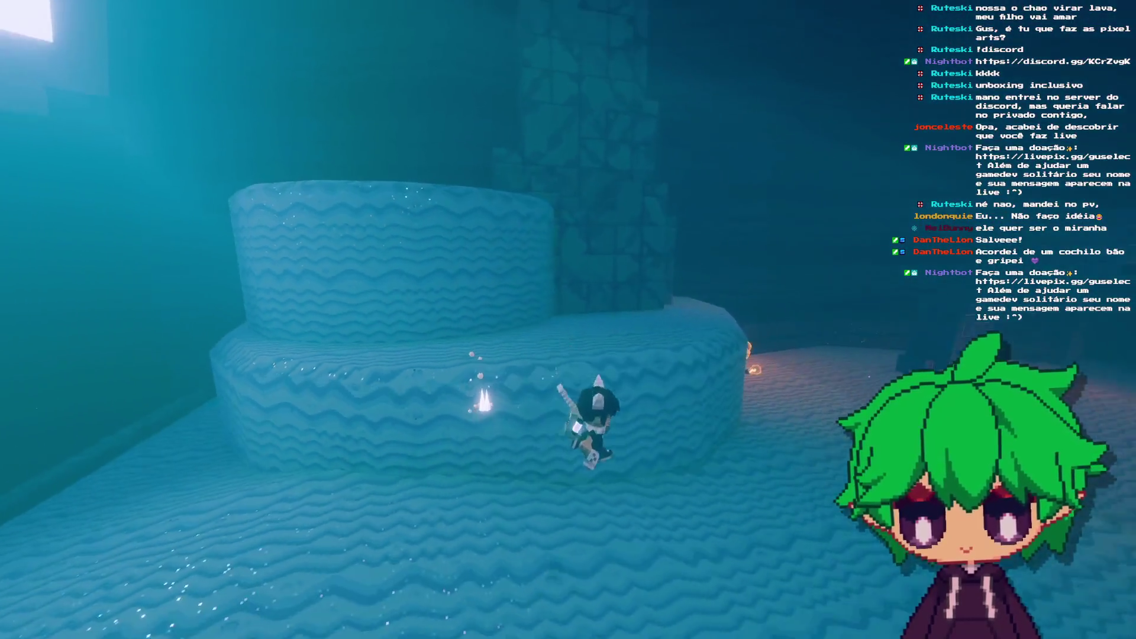
{"action": "key", "text": "w"}
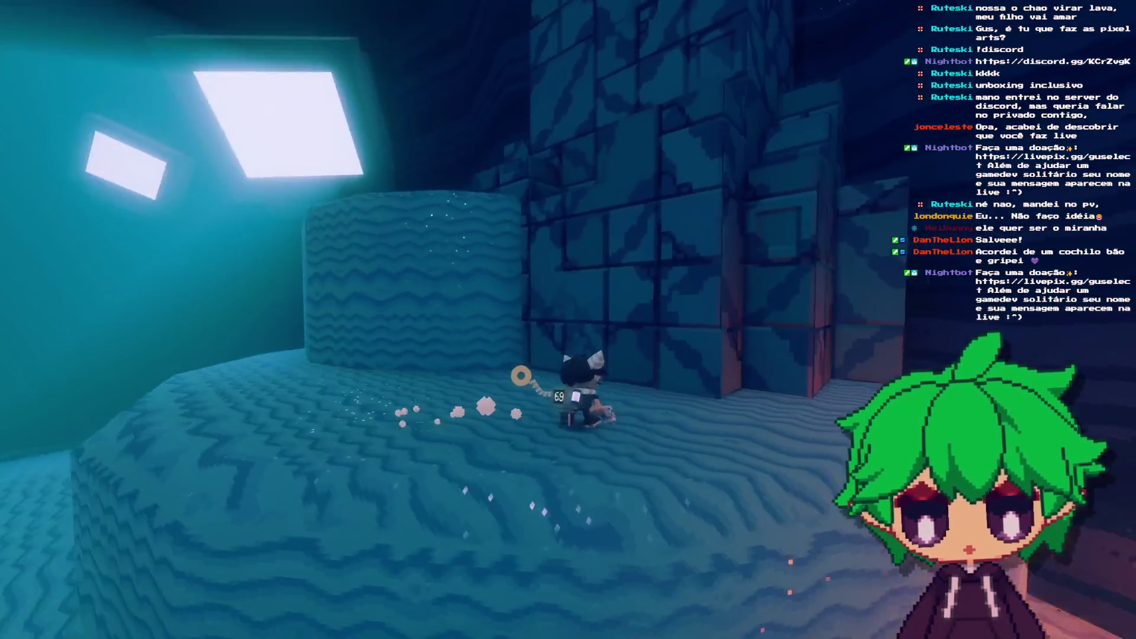
{"action": "key", "text": "w"}
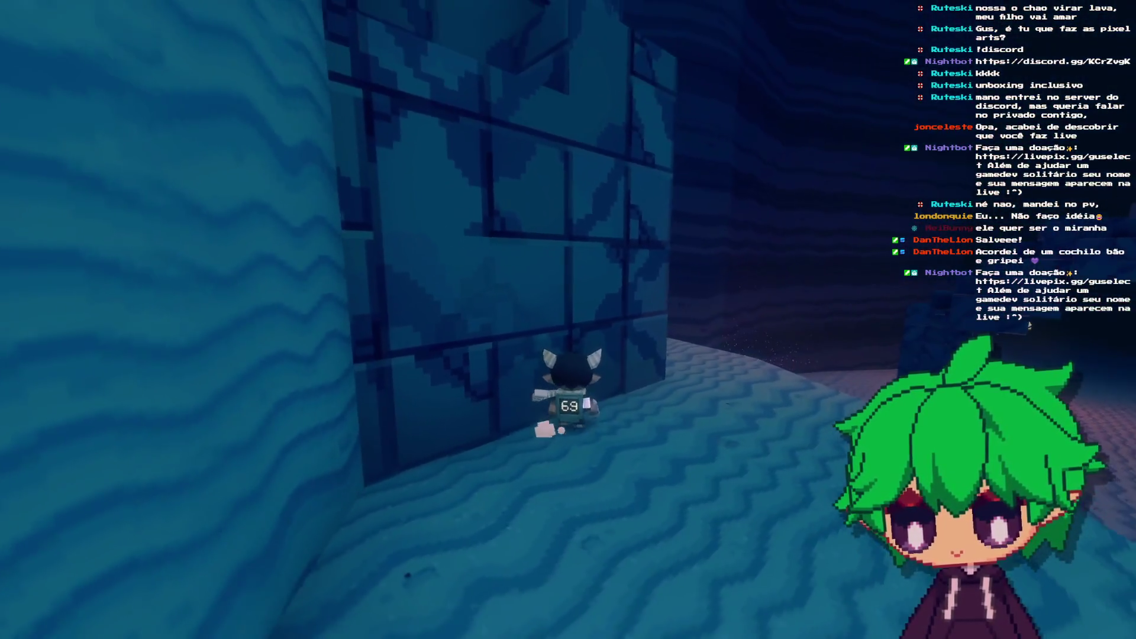
{"action": "key", "text": "w"}
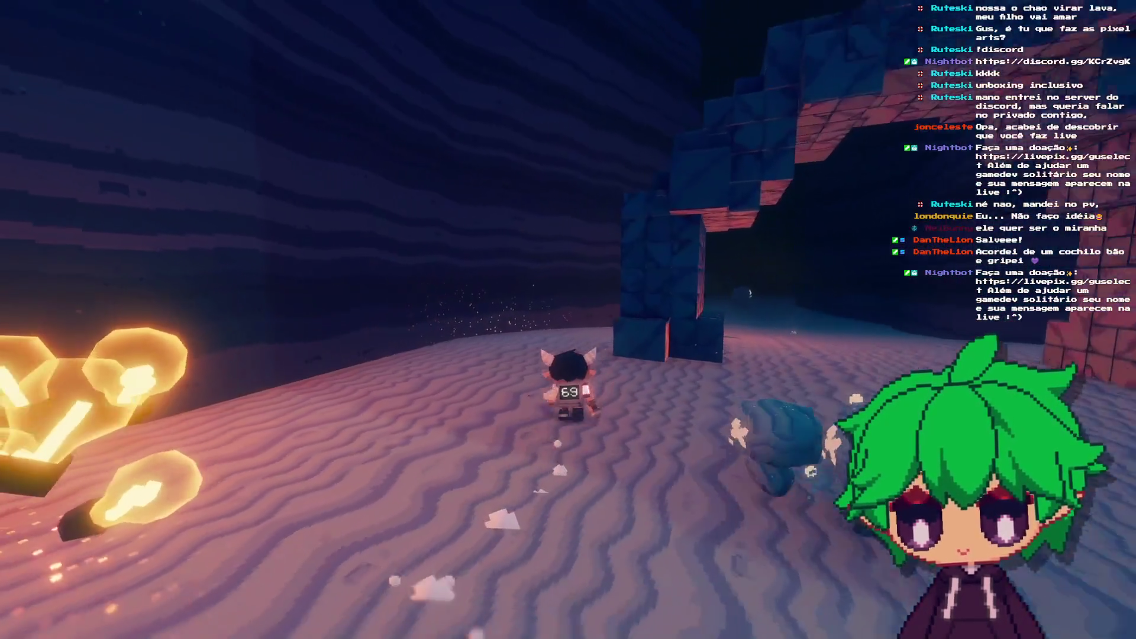
{"action": "key", "text": "w"}
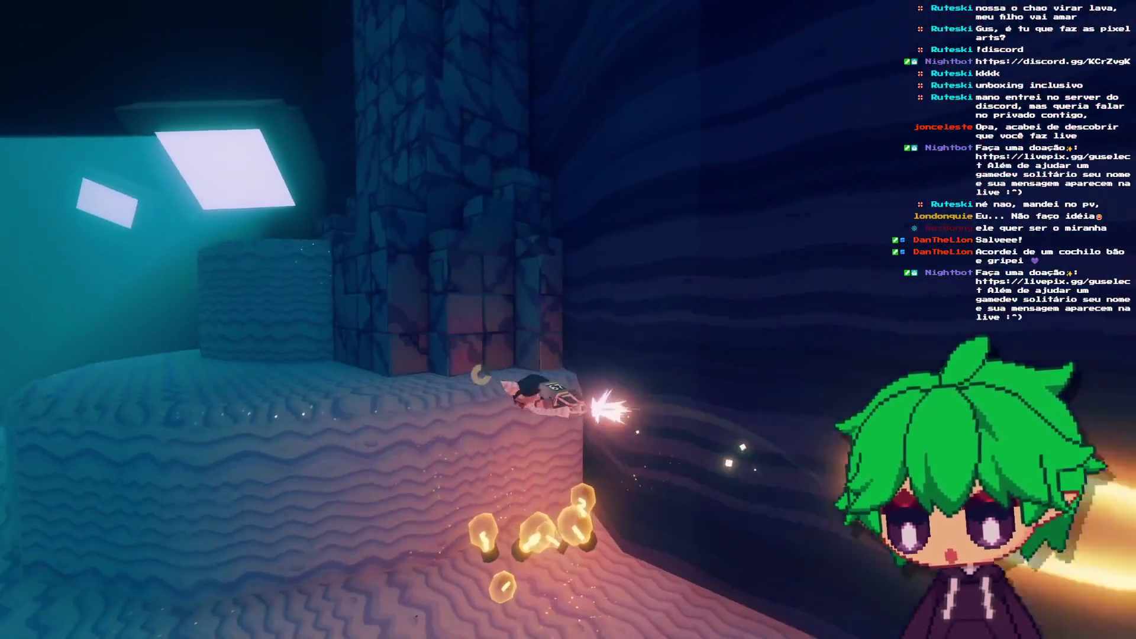
{"action": "key", "text": "w"}
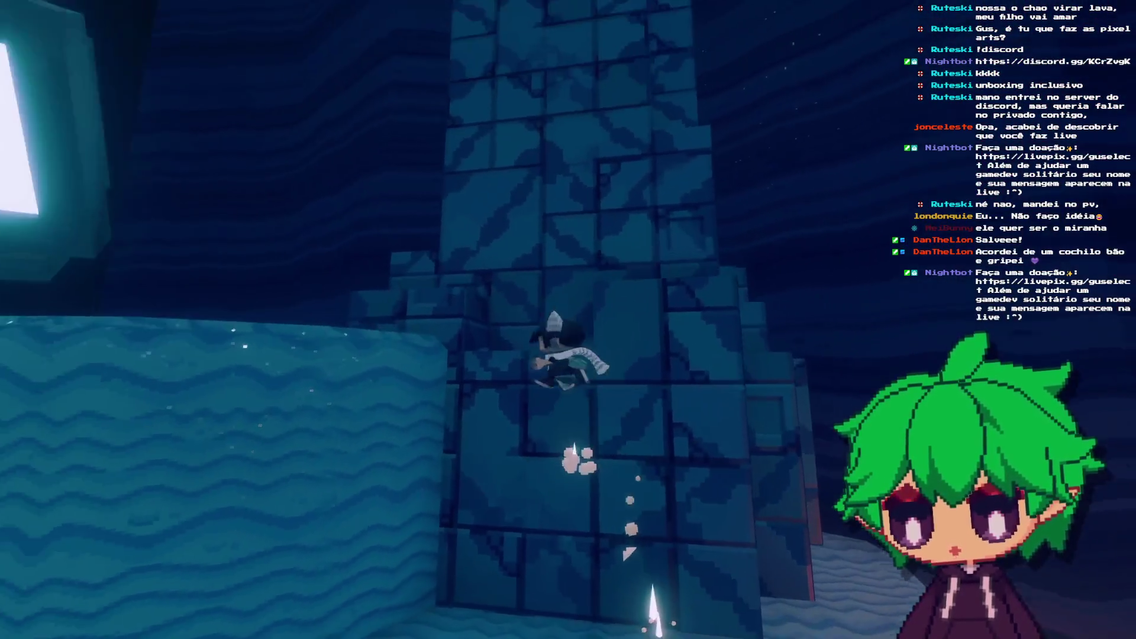
{"action": "key", "text": "alt+F4"}
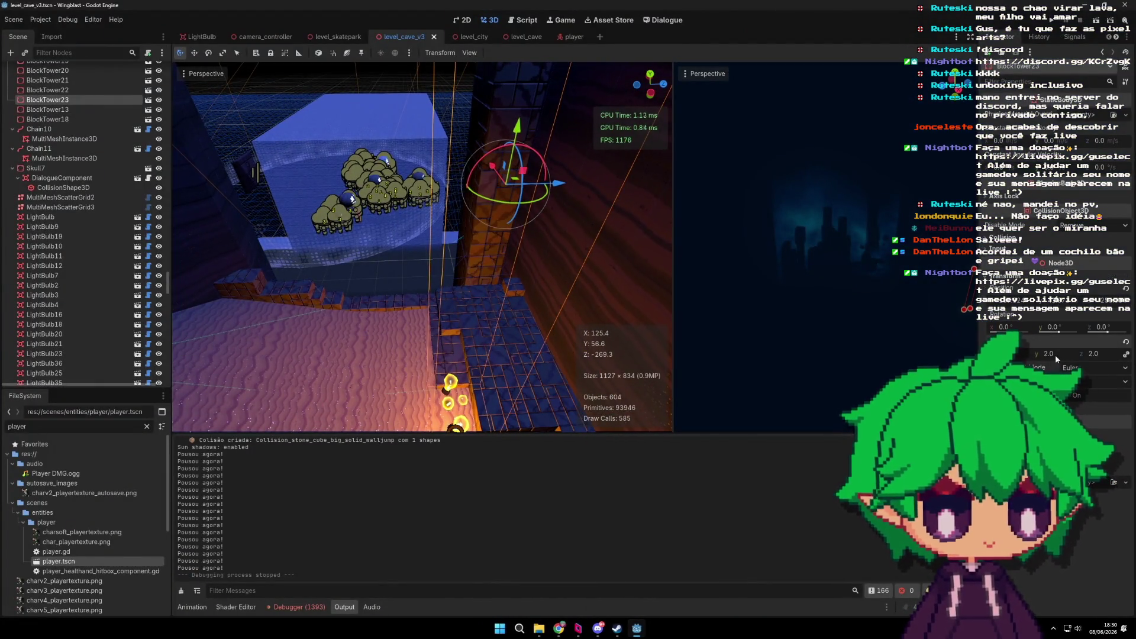
Step: Set the selected tower's scale to 1 and shift it 4 units along X
{"action": "left_click", "coordinate": [1056, 354]}
{"action": "type", "text": "1"}
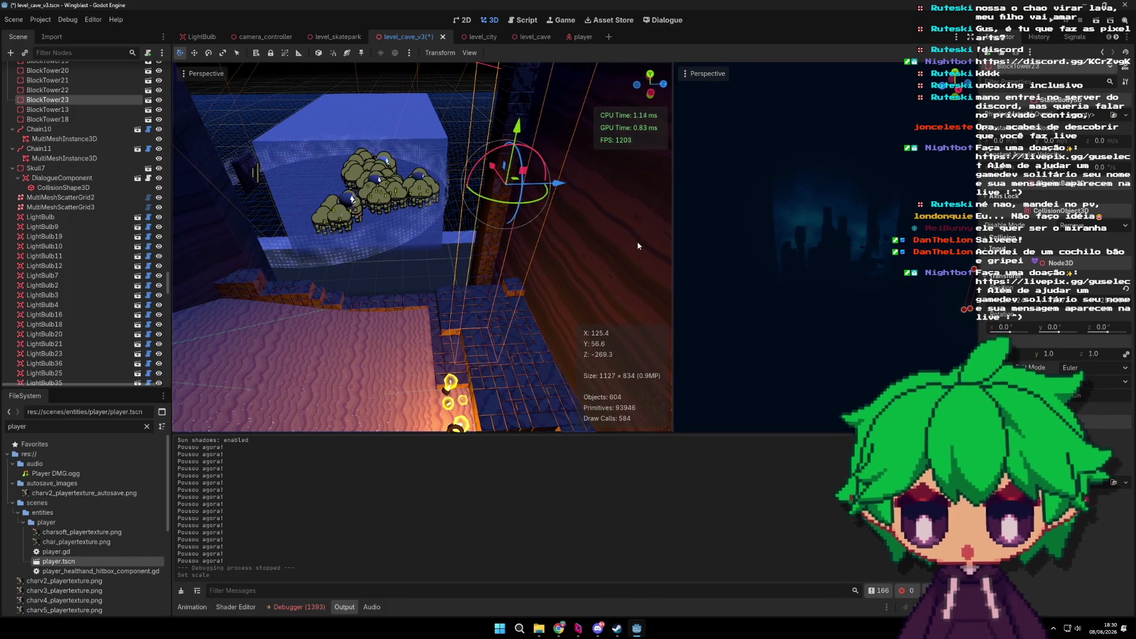
{"action": "left_click_drag", "start_coordinate": [551, 194], "coordinate": [485, 176]}
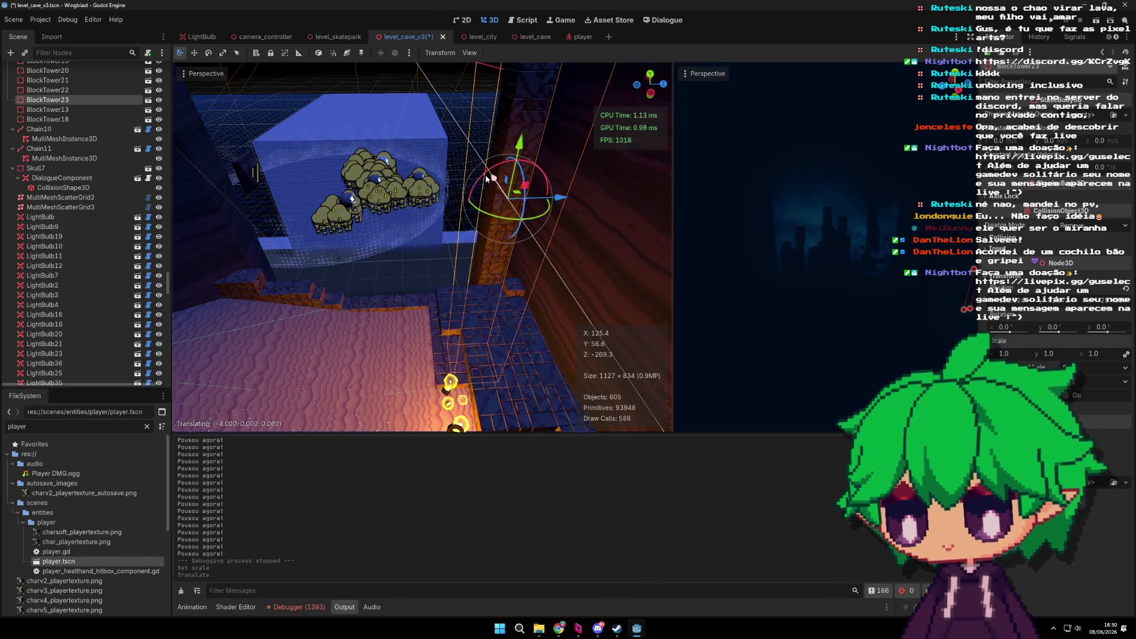
{"action": "scroll", "coordinate": [438, 311], "scroll_direction": "down", "scroll_amount": 5}
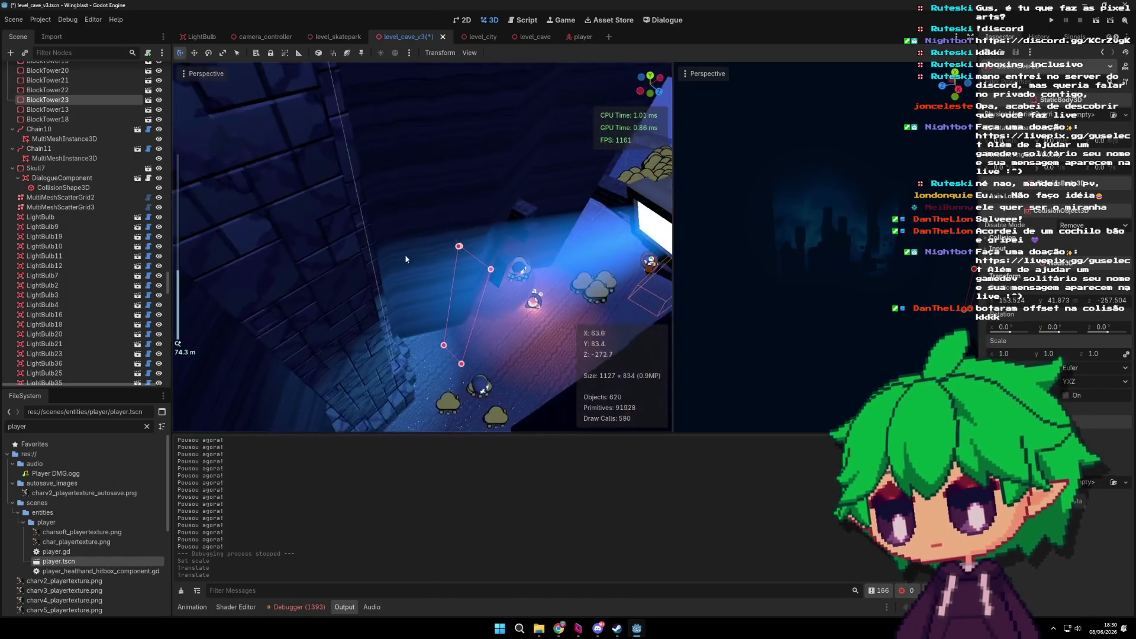
Step: Shrink BlockTower21 from scale 2 to 1
{"action": "left_click", "coordinate": [335, 257]}
{"action": "scroll", "coordinate": [505, 297], "scroll_direction": "down", "scroll_amount": 2}
{"action": "left_click_drag", "start_coordinate": [1059, 354], "coordinate": [1042, 355]}
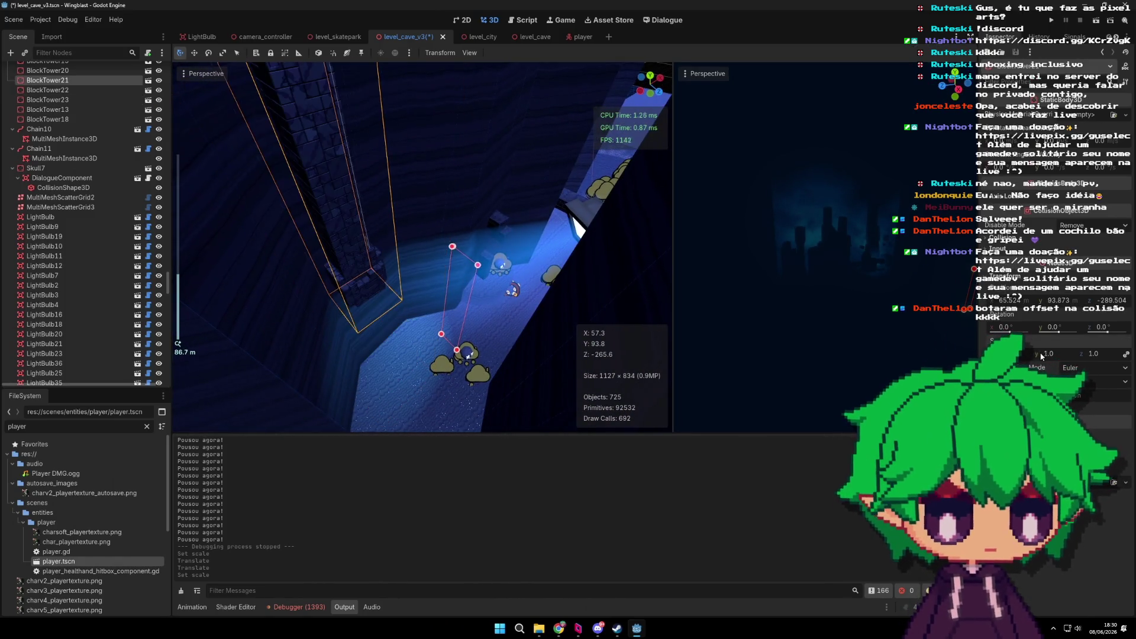
{"action": "scroll", "coordinate": [453, 255], "scroll_direction": "down", "scroll_amount": 3}
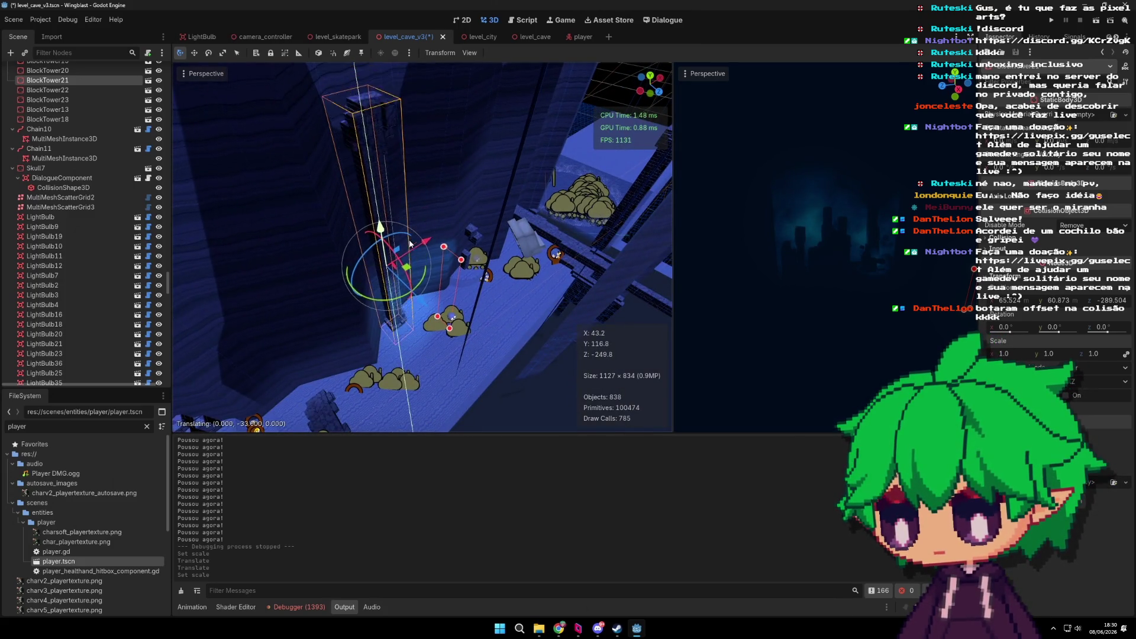
Step: Shrink BlockTower22 from scale 2 to 1, lower it 1 unit, and run the scene
{"action": "left_click", "coordinate": [314, 261]}
{"action": "key", "text": "f"}
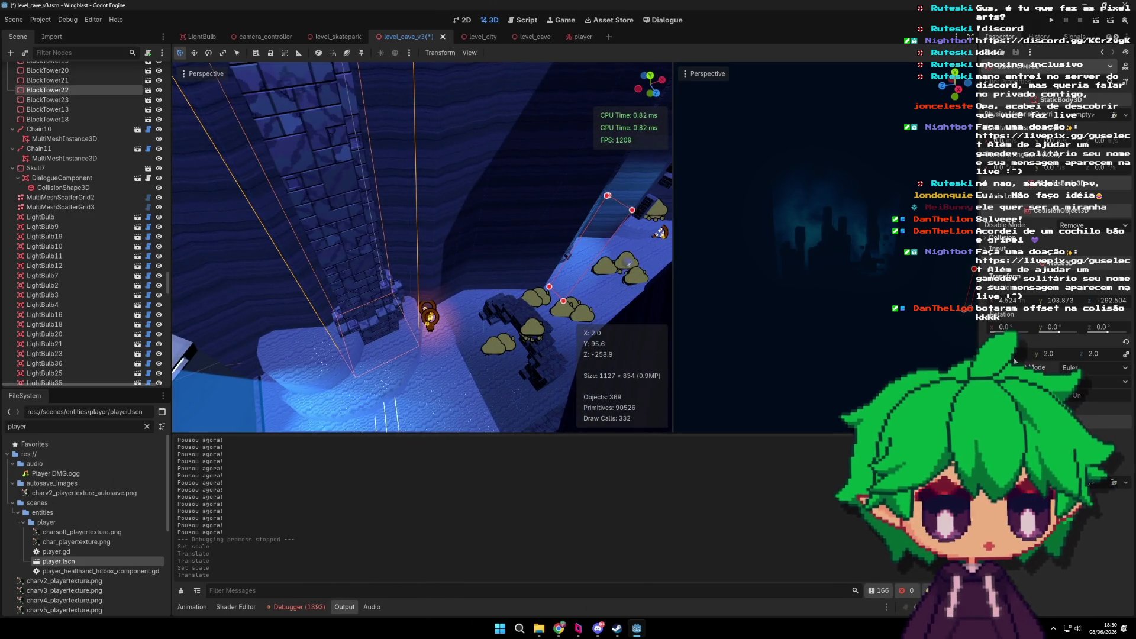
{"action": "left_click", "coordinate": [1048, 353]}
{"action": "scroll", "coordinate": [448, 190], "scroll_direction": "down", "scroll_amount": 3}
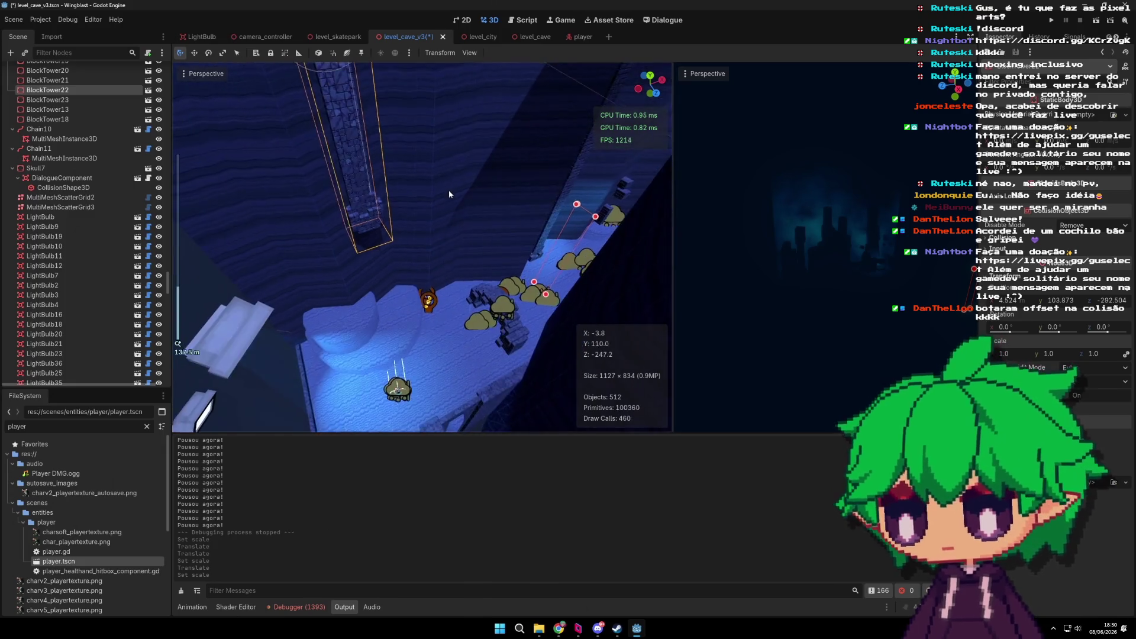
{"action": "left_click_drag", "start_coordinate": [454, 273], "coordinate": [480, 236]}
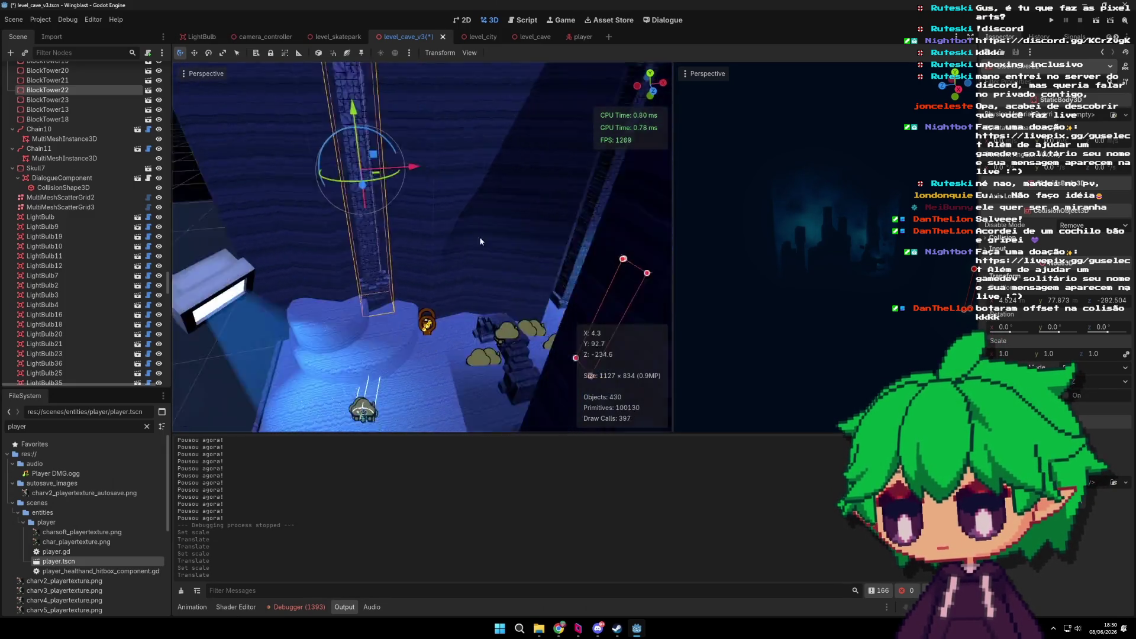
{"action": "left_click_drag", "start_coordinate": [397, 90], "coordinate": [397, 108]}
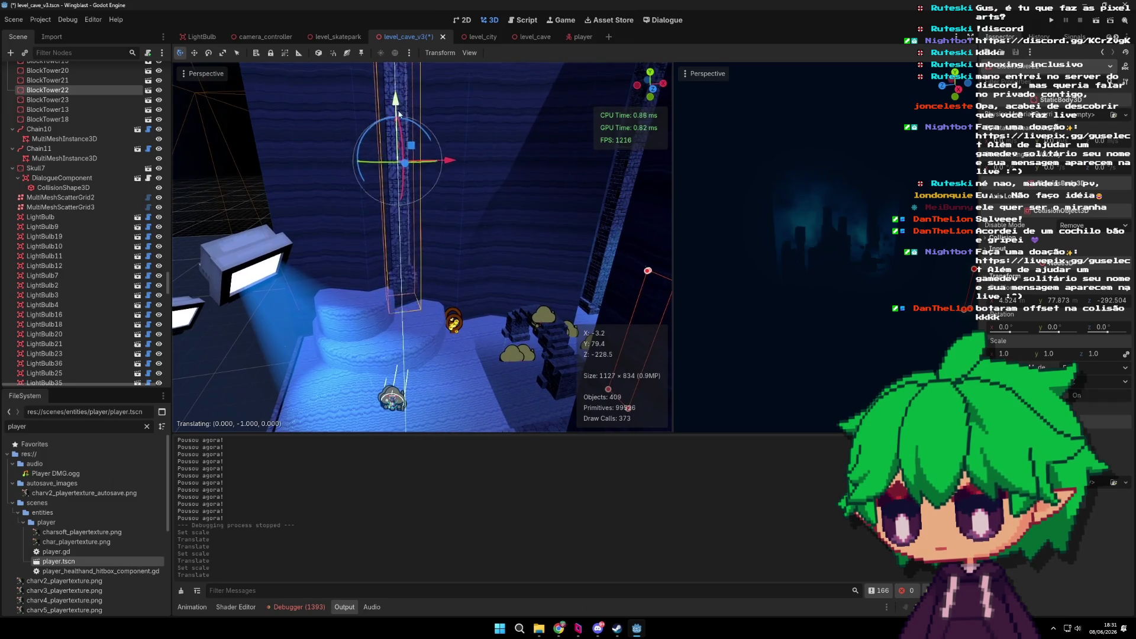
{"action": "left_click", "coordinate": [1097, 21]}
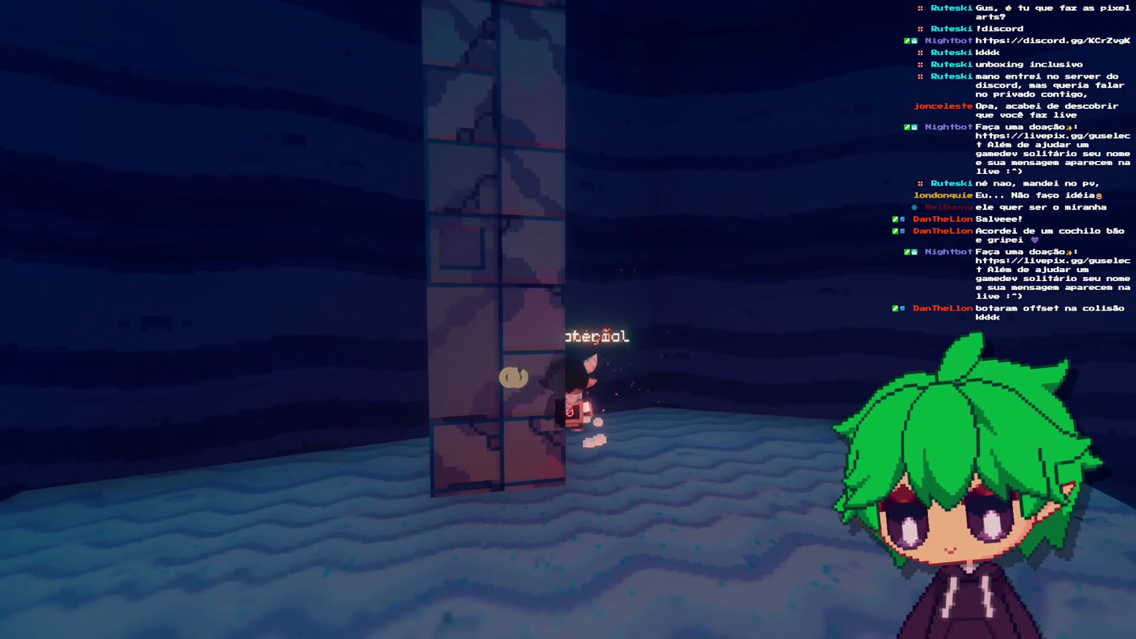
{"action": "key", "text": "space"}
{"action": "key", "text": "space"}
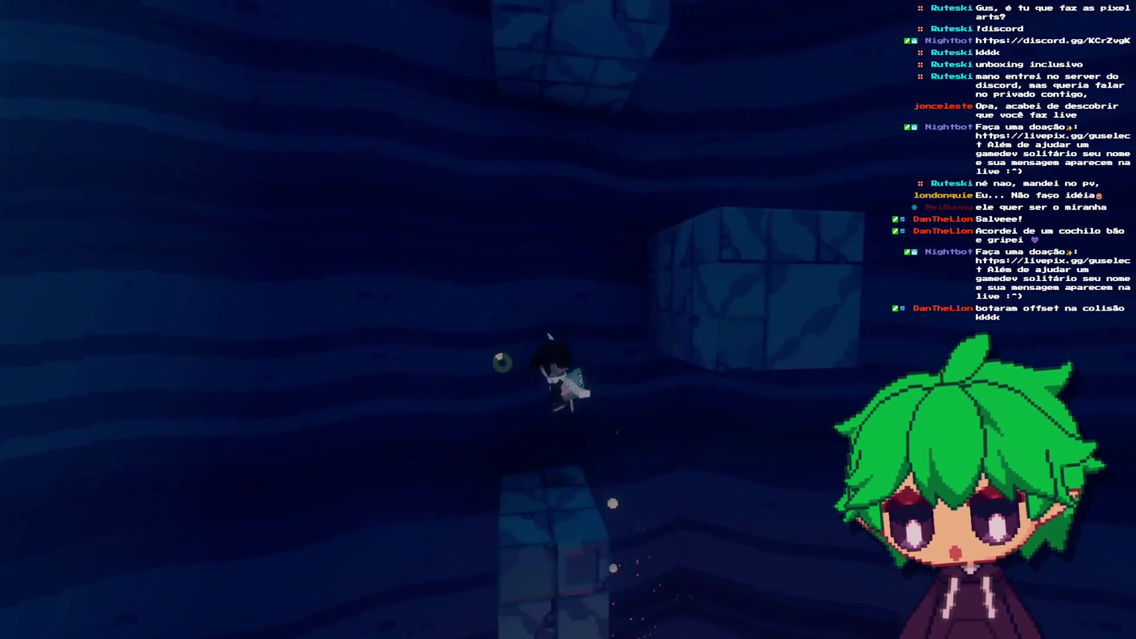
{"action": "key", "text": "space"}
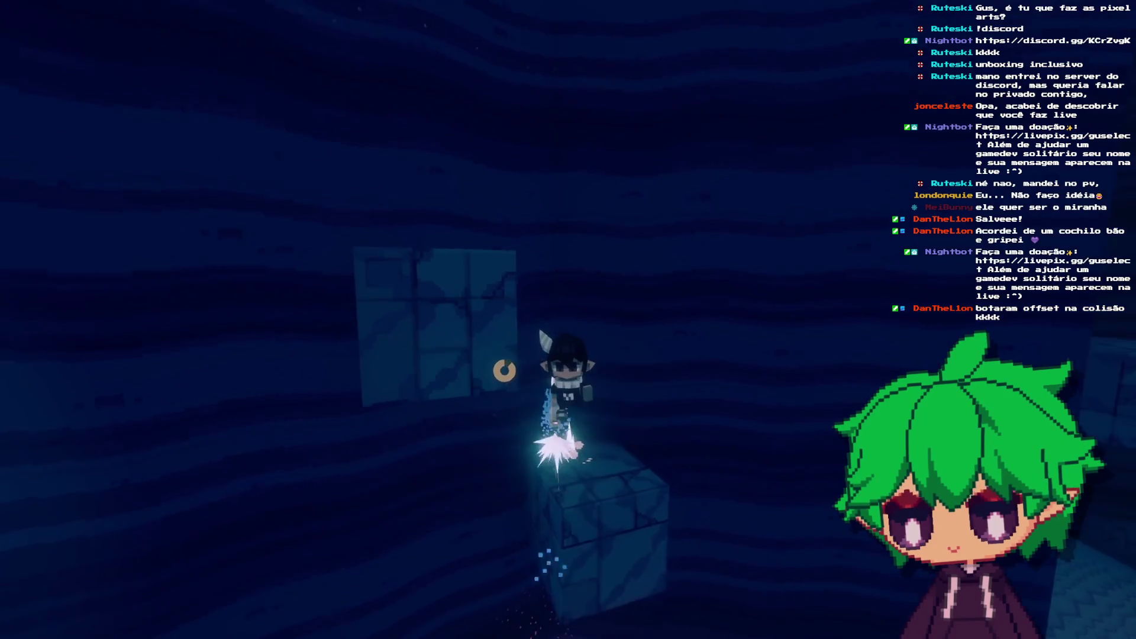
{"action": "key", "text": "space"}
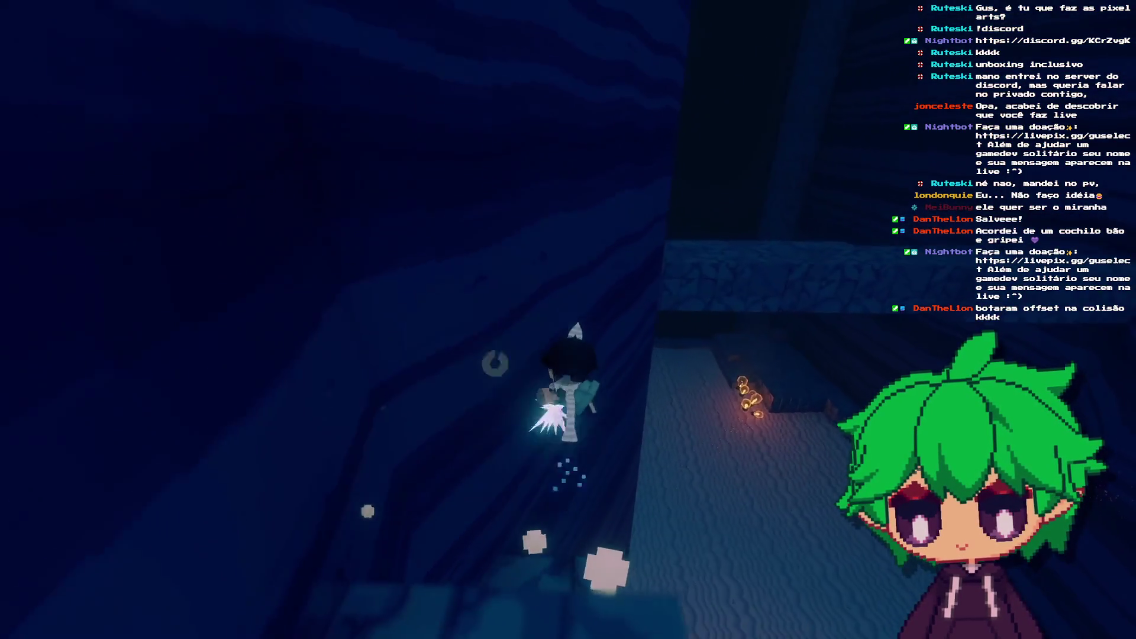
{"action": "key", "text": "space"}
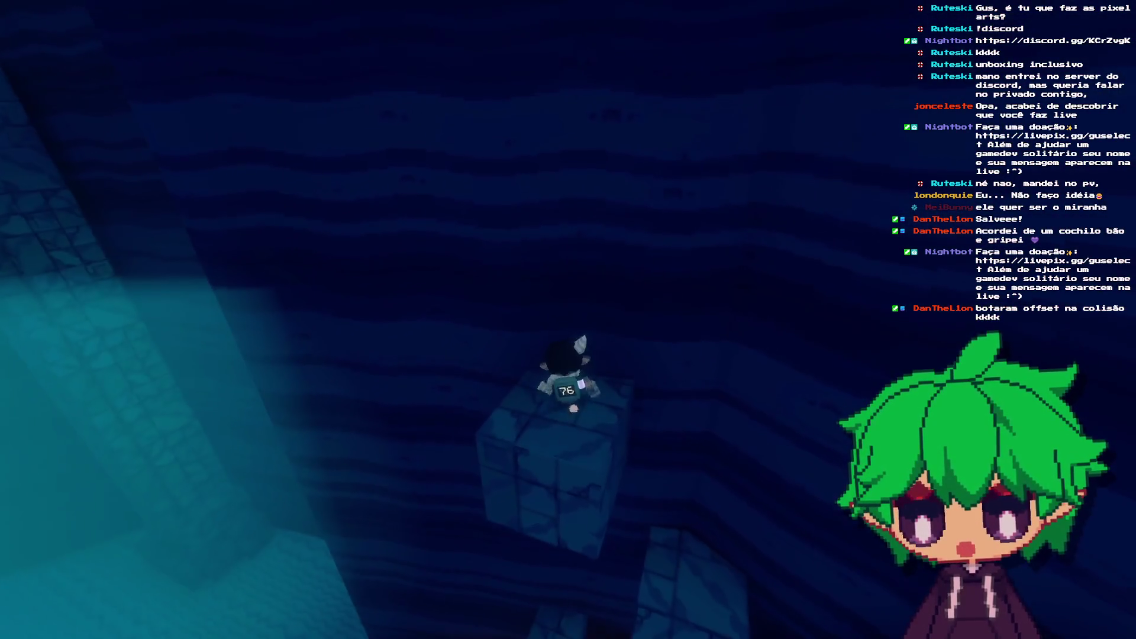
{"action": "key", "text": "w"}
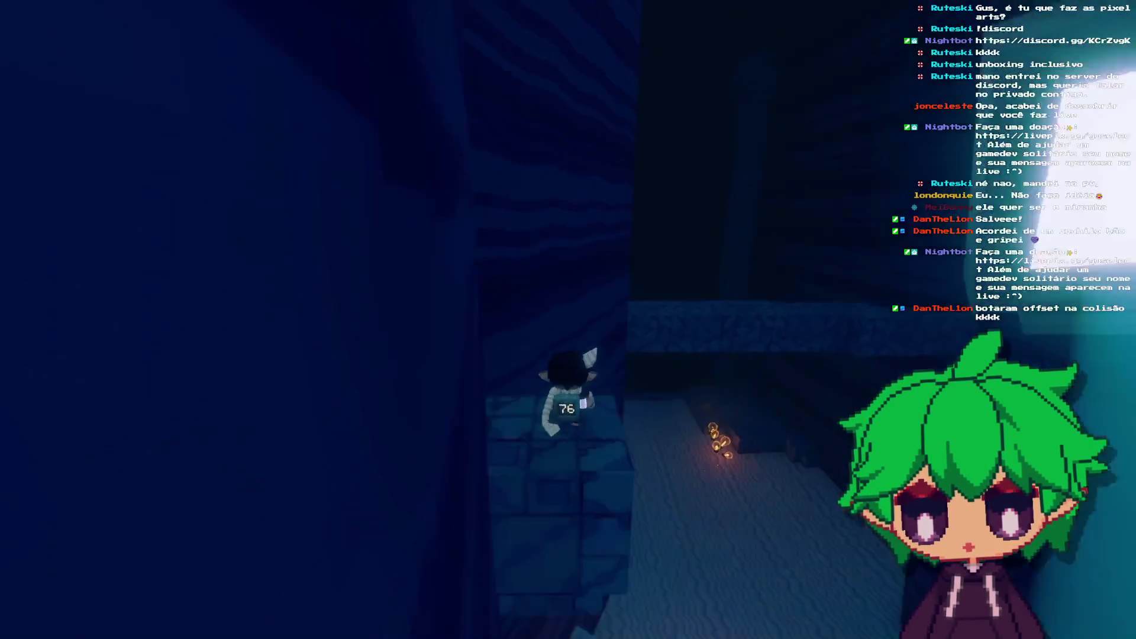
{"action": "key", "text": "space"}
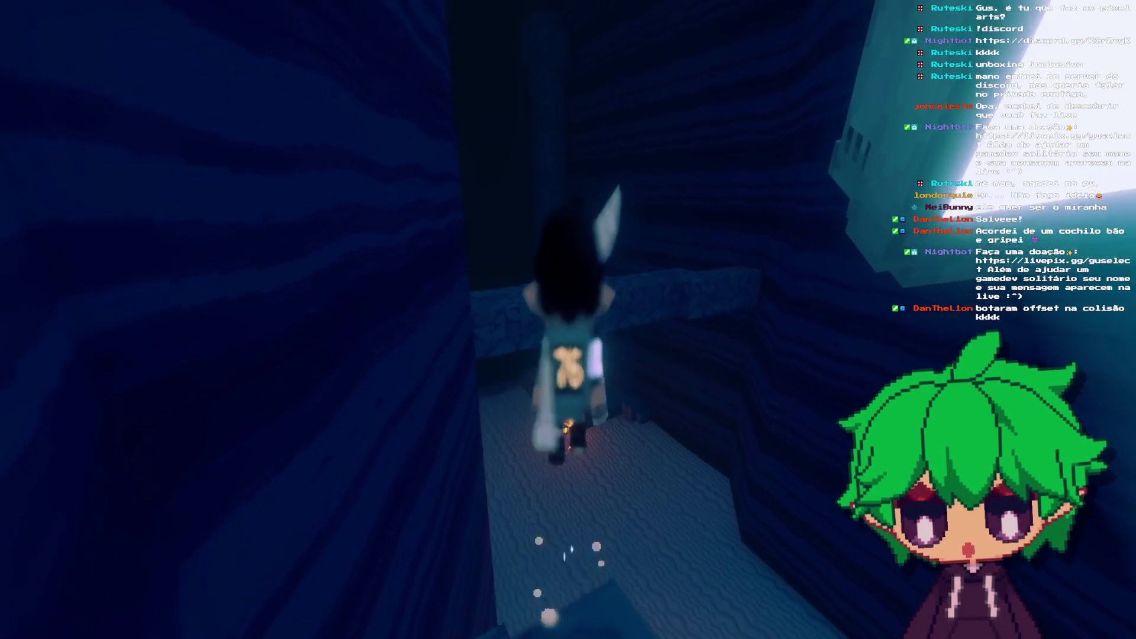
{"action": "key", "text": "w"}
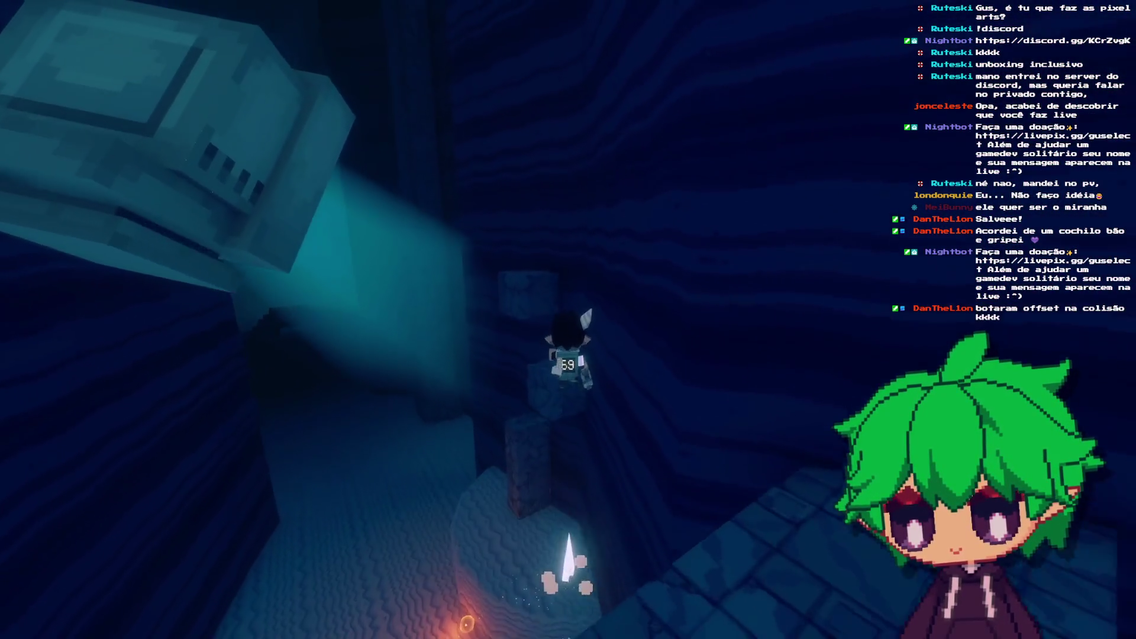
{"action": "key", "text": "space"}
{"action": "key", "text": "w"}
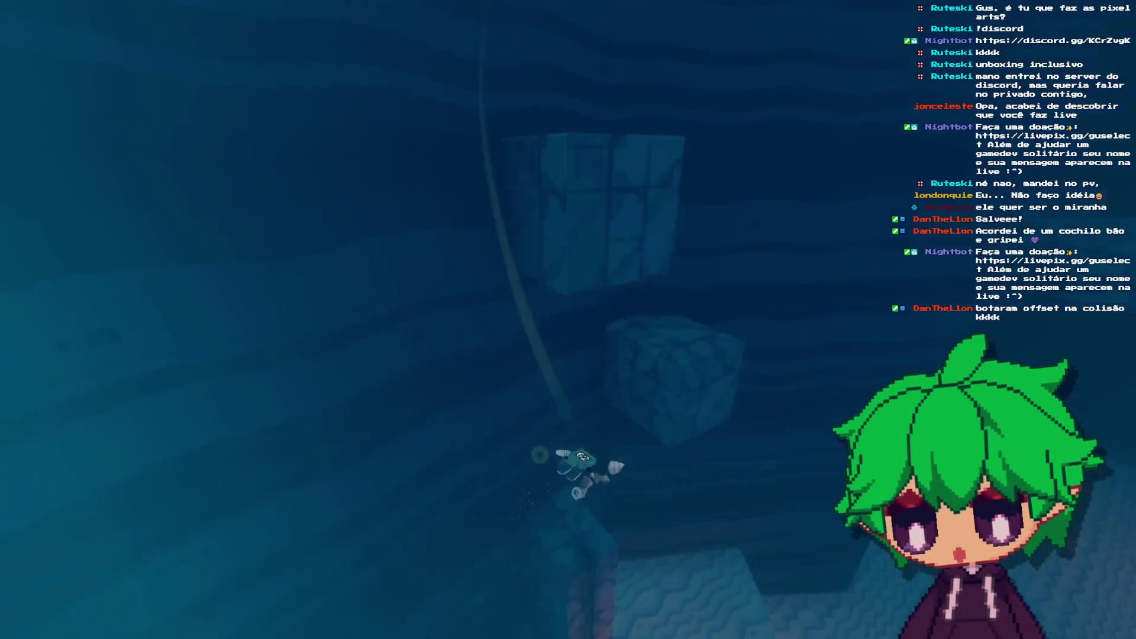
{"action": "key", "text": "w"}
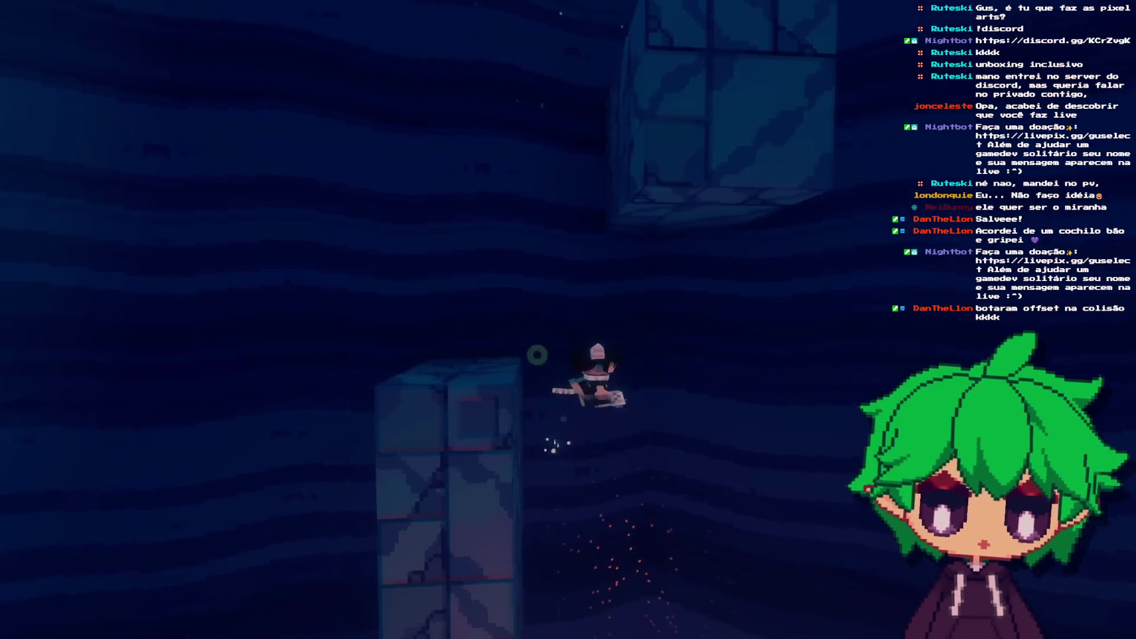
{"action": "key", "text": "w"}
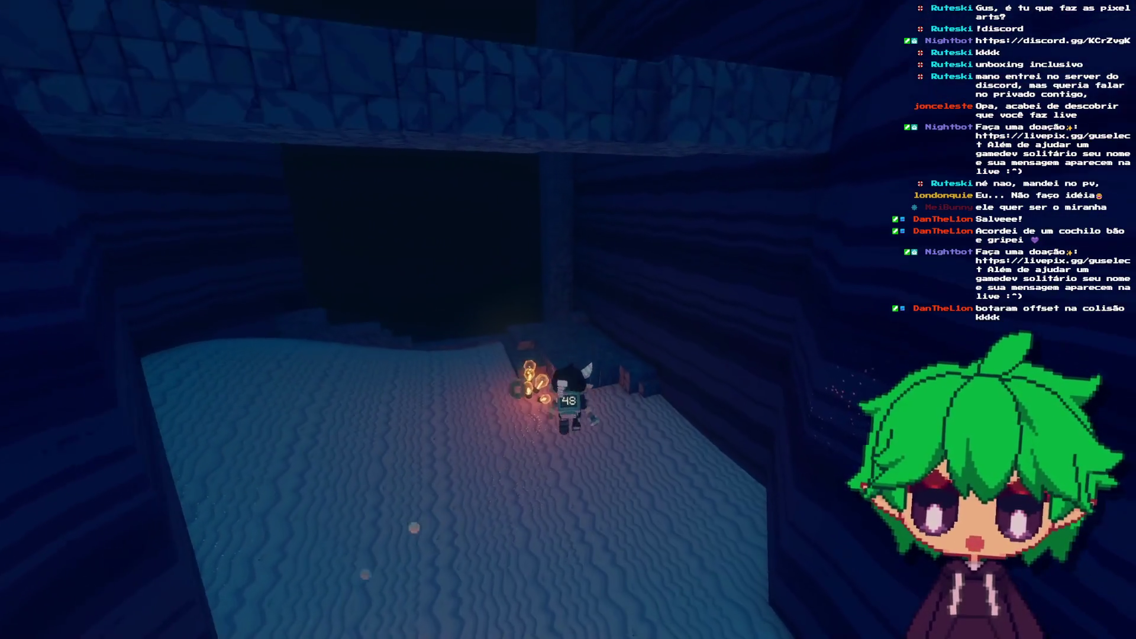
{"action": "key", "text": "w"}
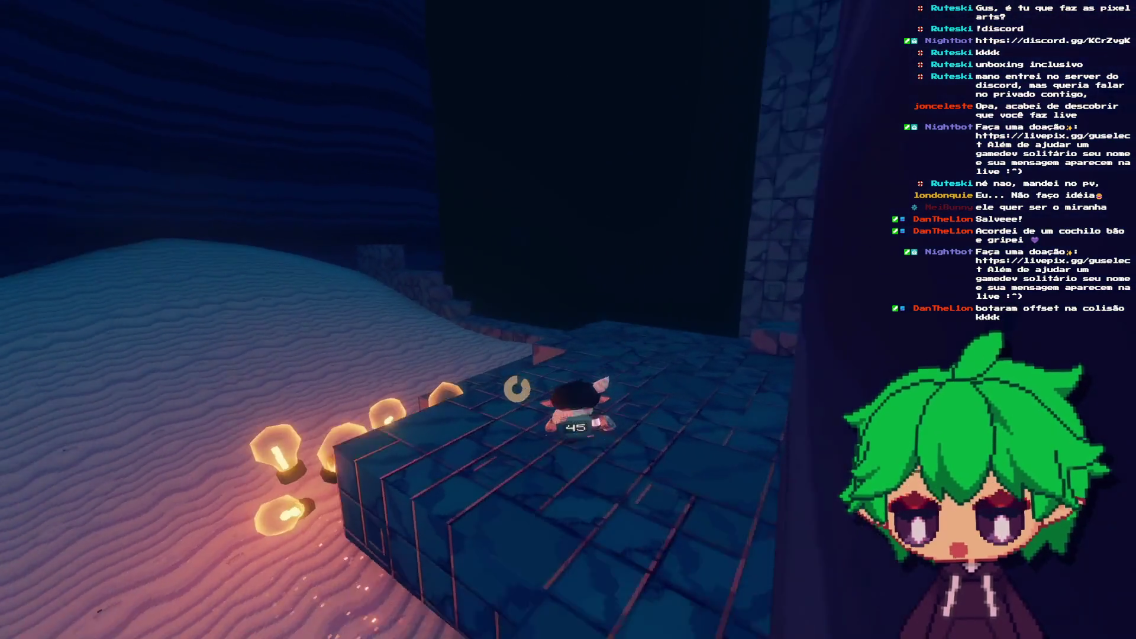
{"action": "key", "text": "w"}
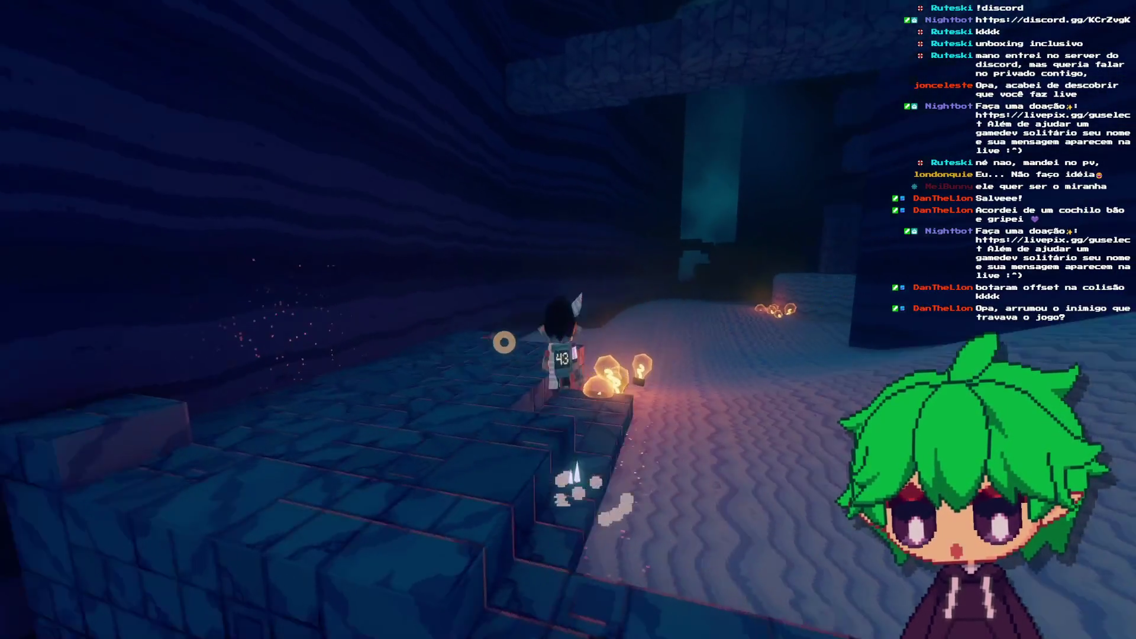
{"action": "key", "text": "w"}
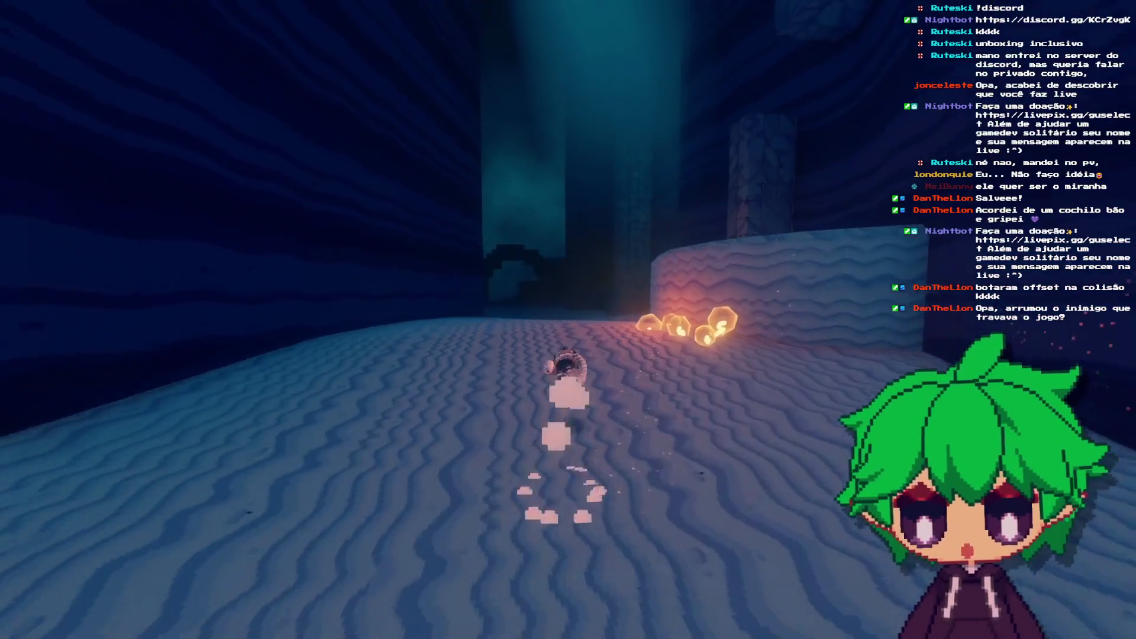
{"action": "key", "text": "w"}
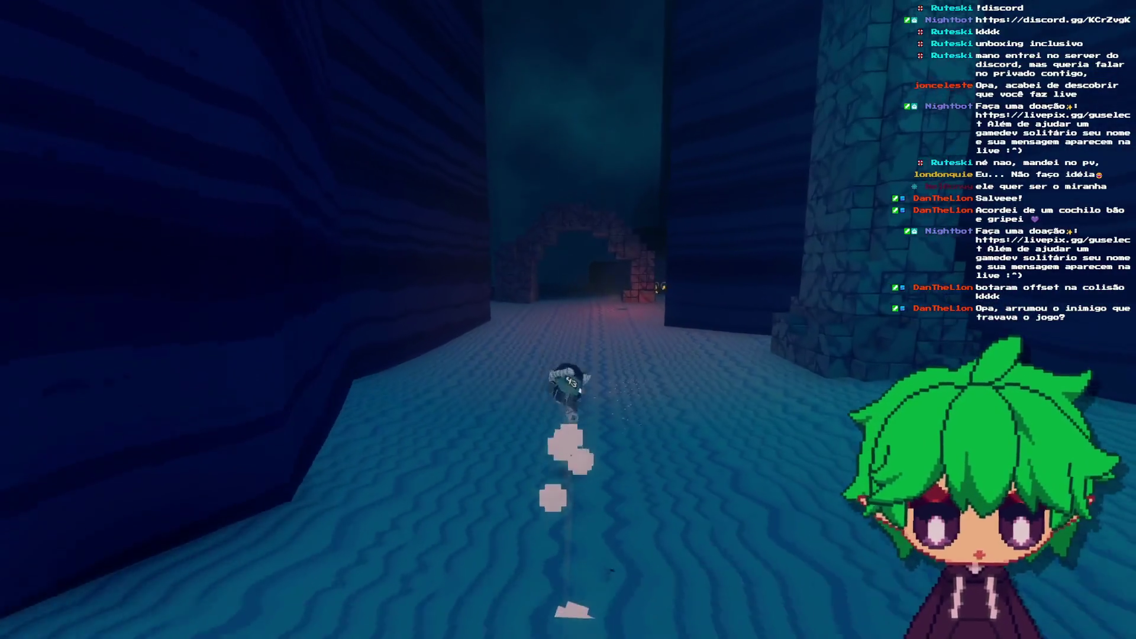
{"action": "key", "text": "w"}
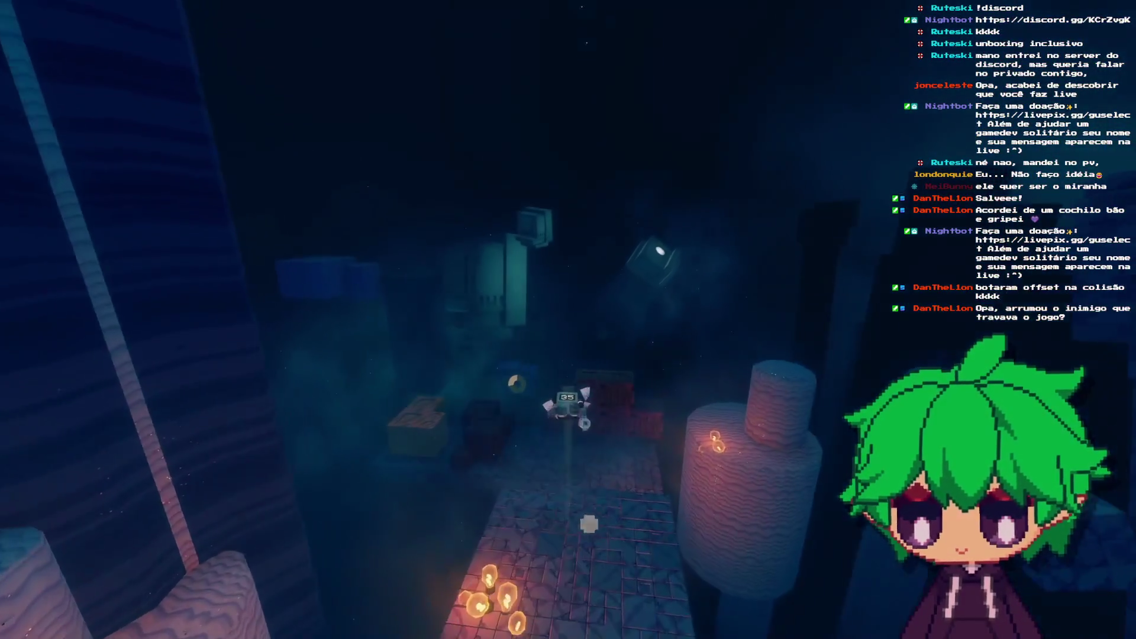
Step: Climb the stone and teal walls onto the higher ledge and run past the crates
{"action": "key", "text": "w"}
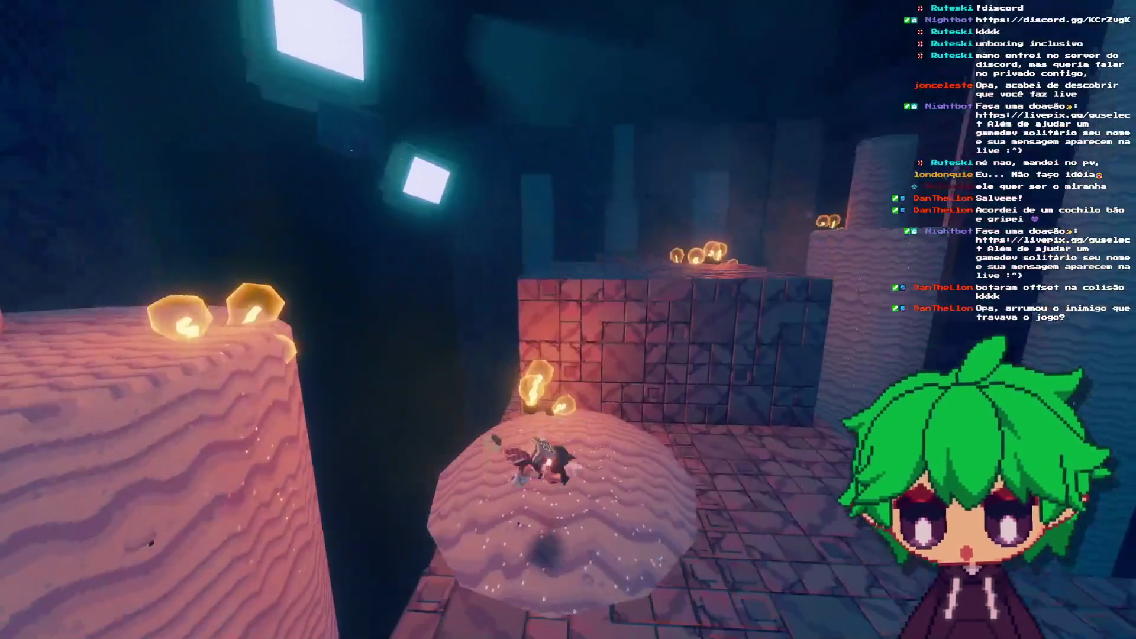
{"action": "key", "text": "w"}
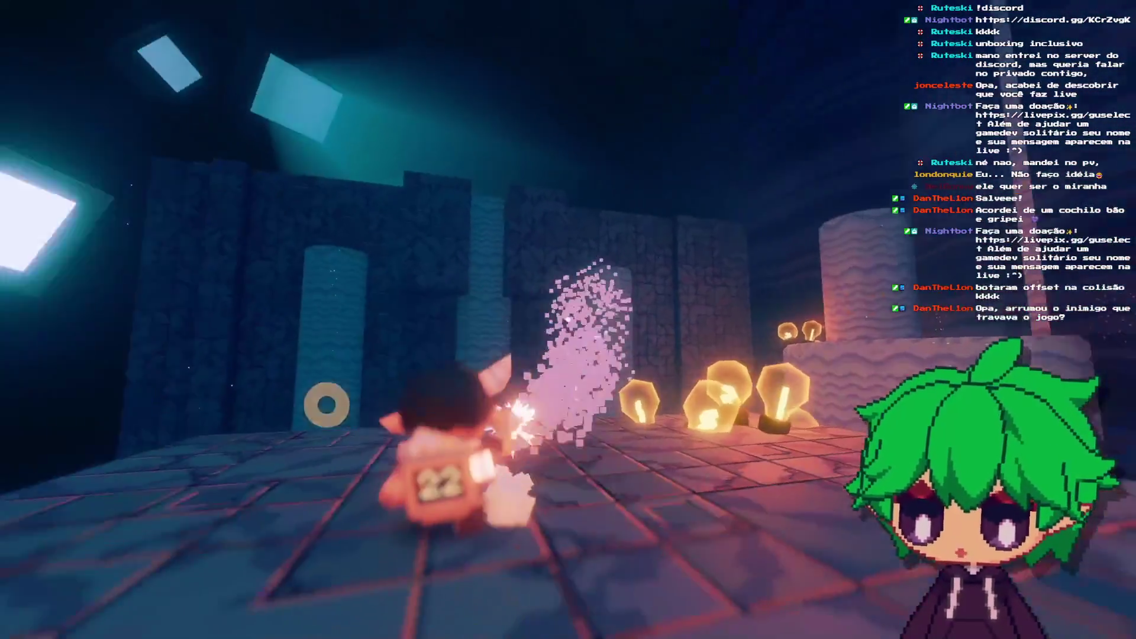
{"action": "key", "text": "w"}
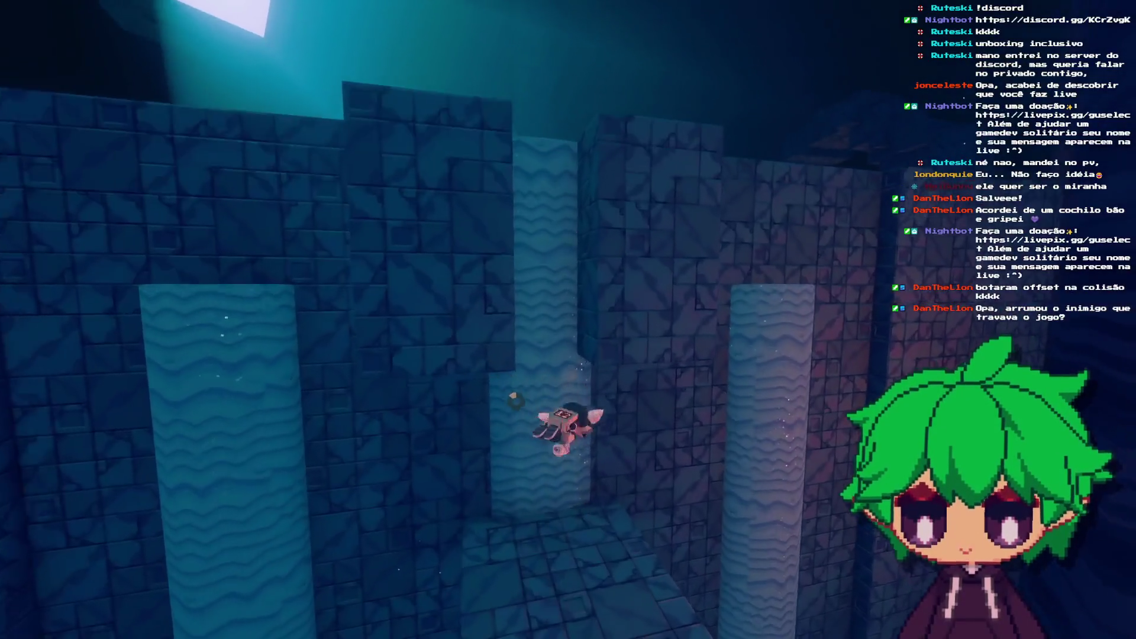
{"action": "key", "text": "w"}
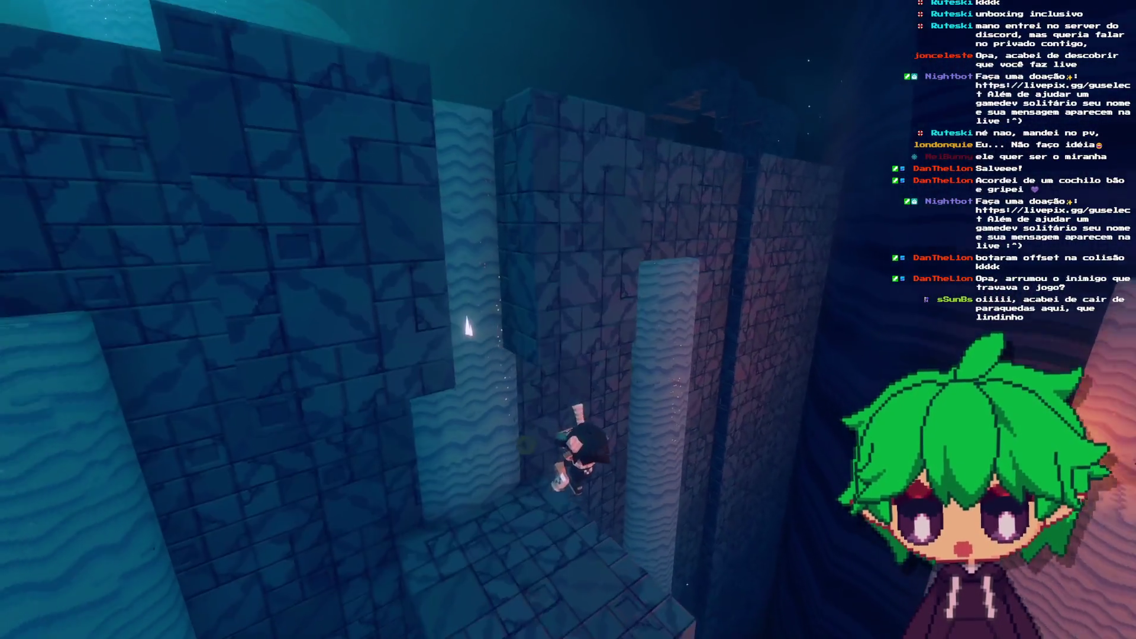
{"action": "key", "text": "w"}
{"action": "key", "text": "w"}
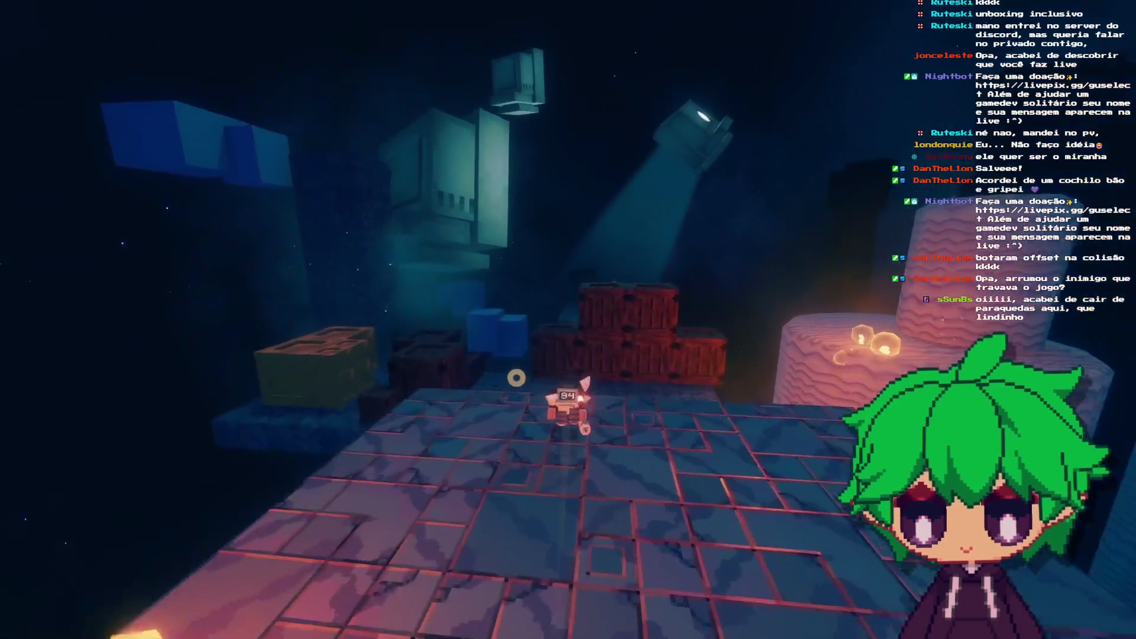
{"action": "key", "text": "w"}
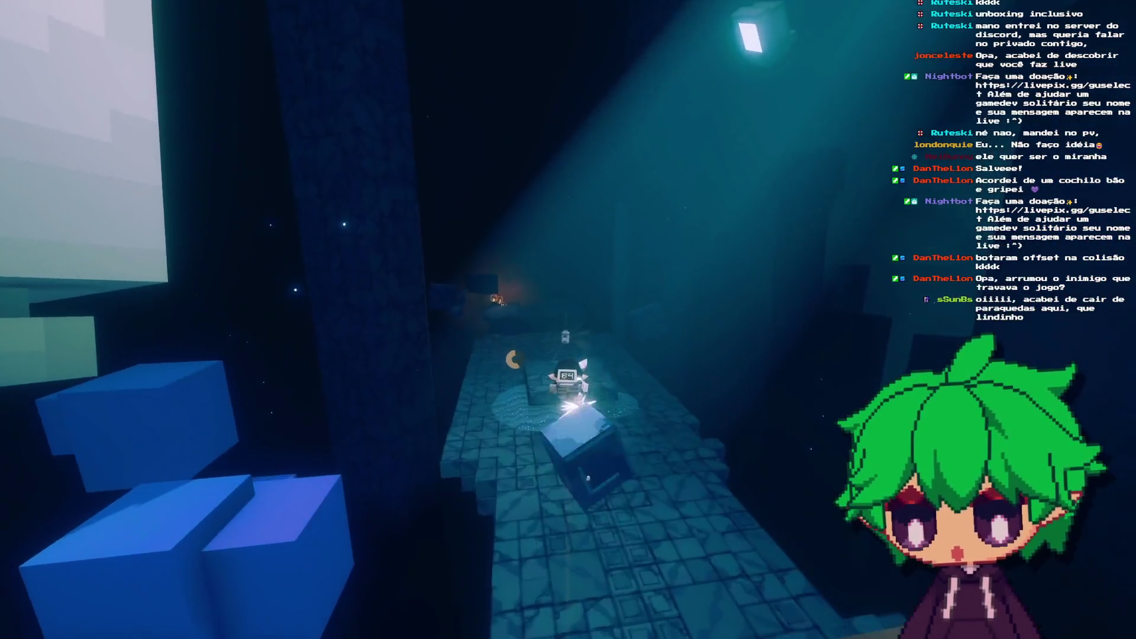
{"action": "key", "text": "w"}
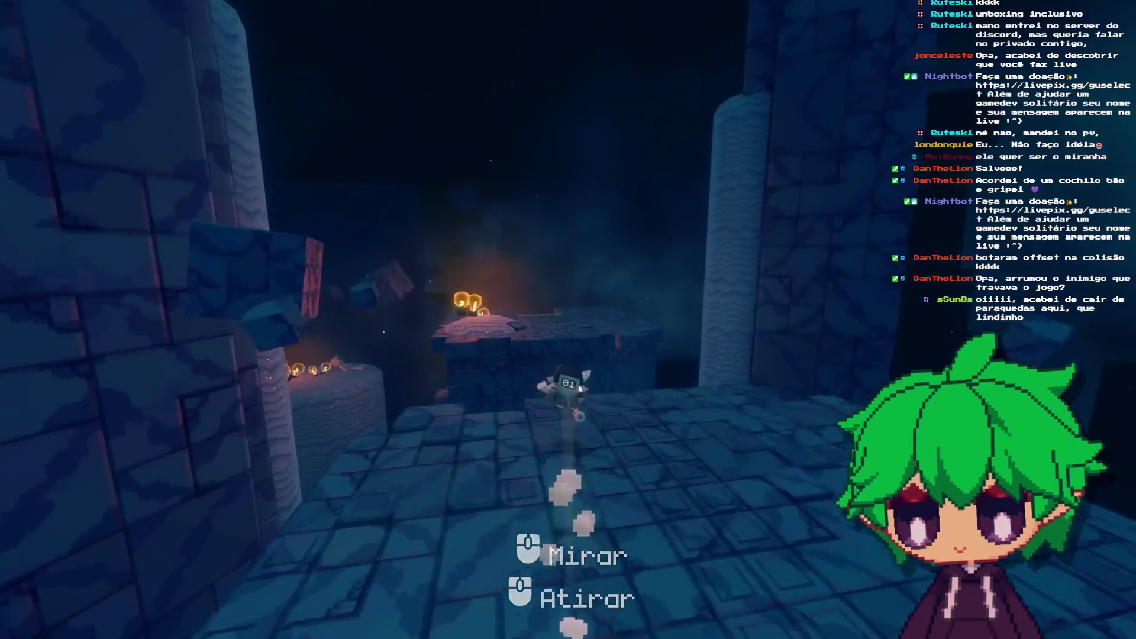
Step: Drop to the lower pillars, hop the floating blue blocks, then stop the game with F8
{"action": "key", "text": "w"}
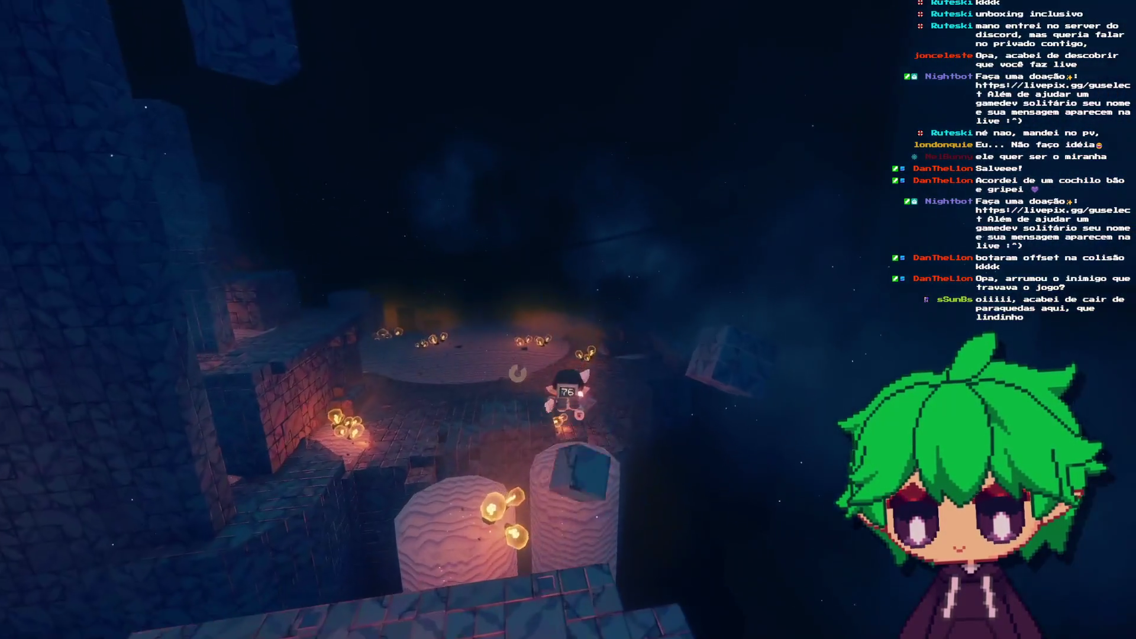
{"action": "key", "text": "w"}
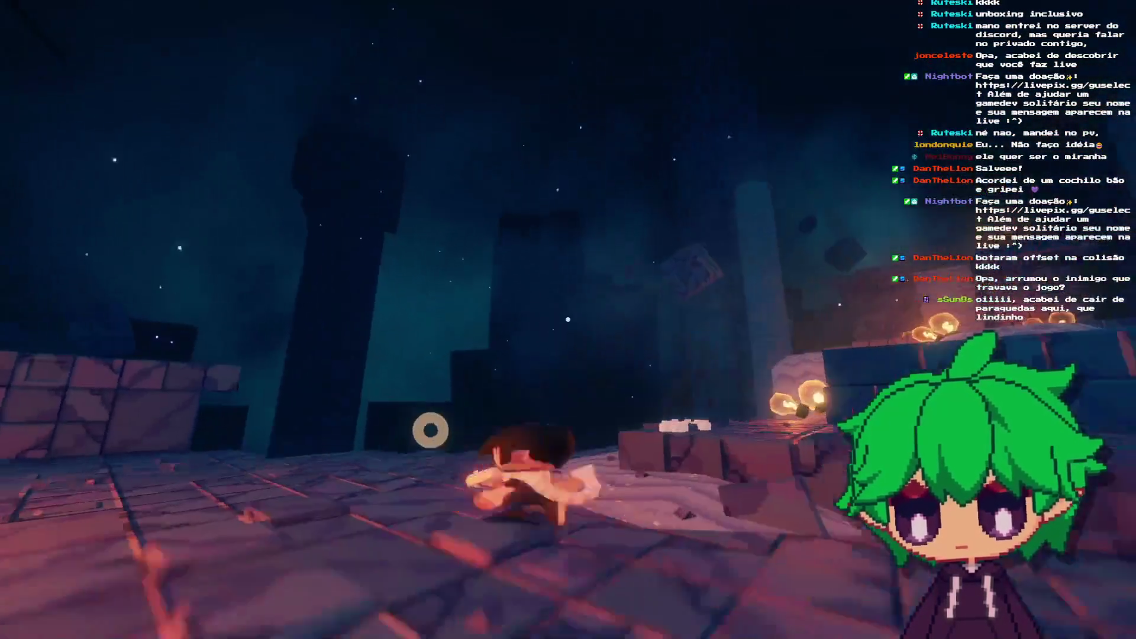
{"action": "key", "text": "w"}
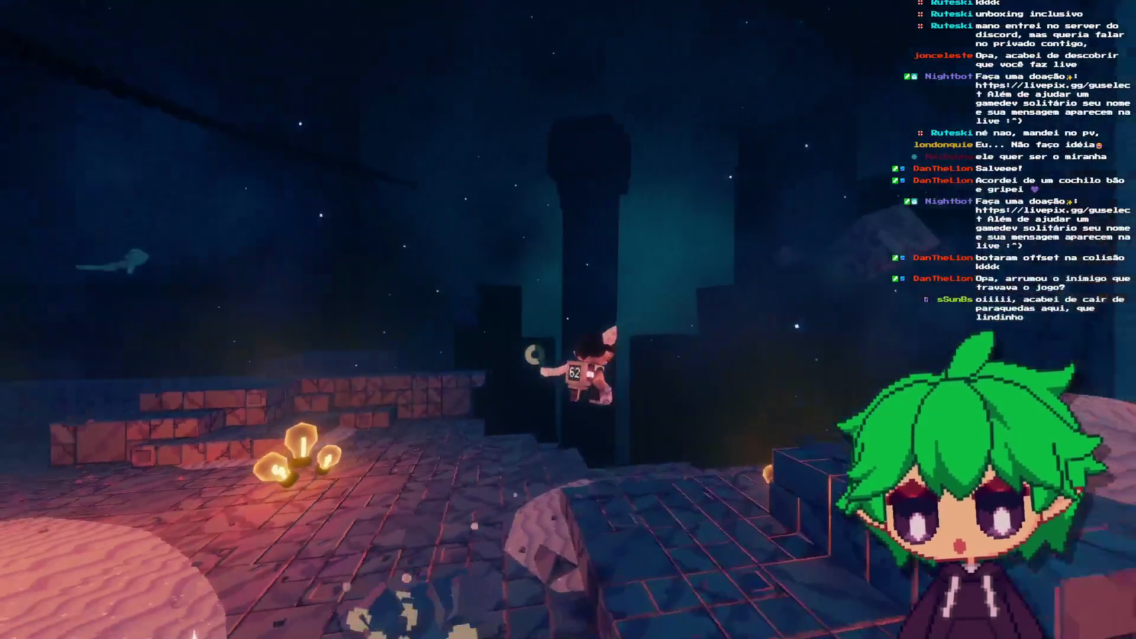
{"action": "key", "text": "w"}
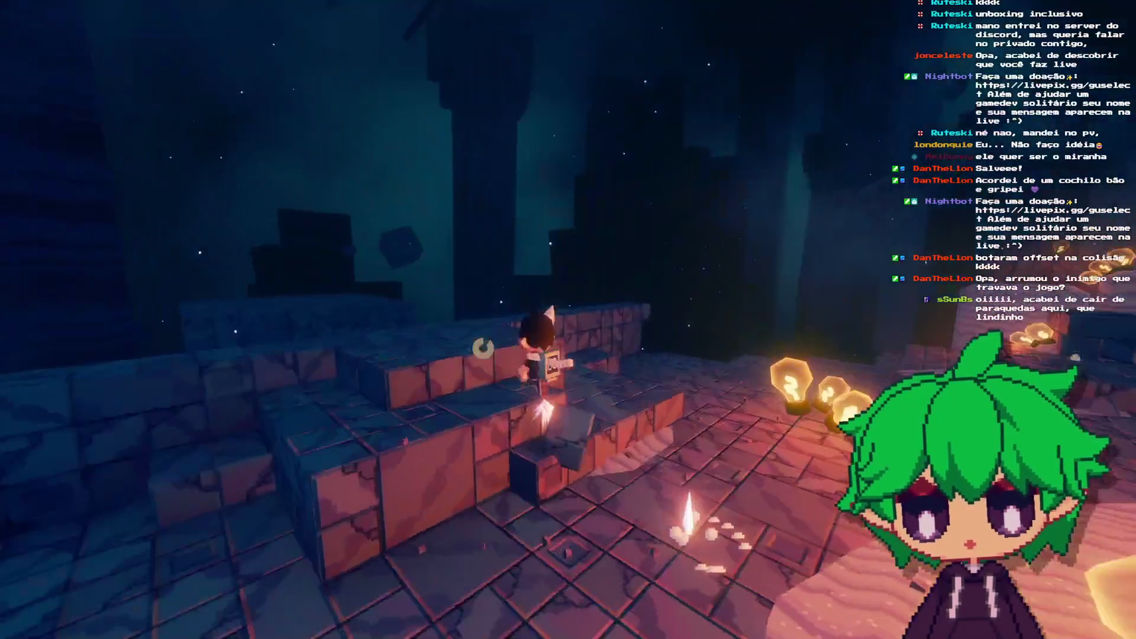
{"action": "key", "text": "w"}
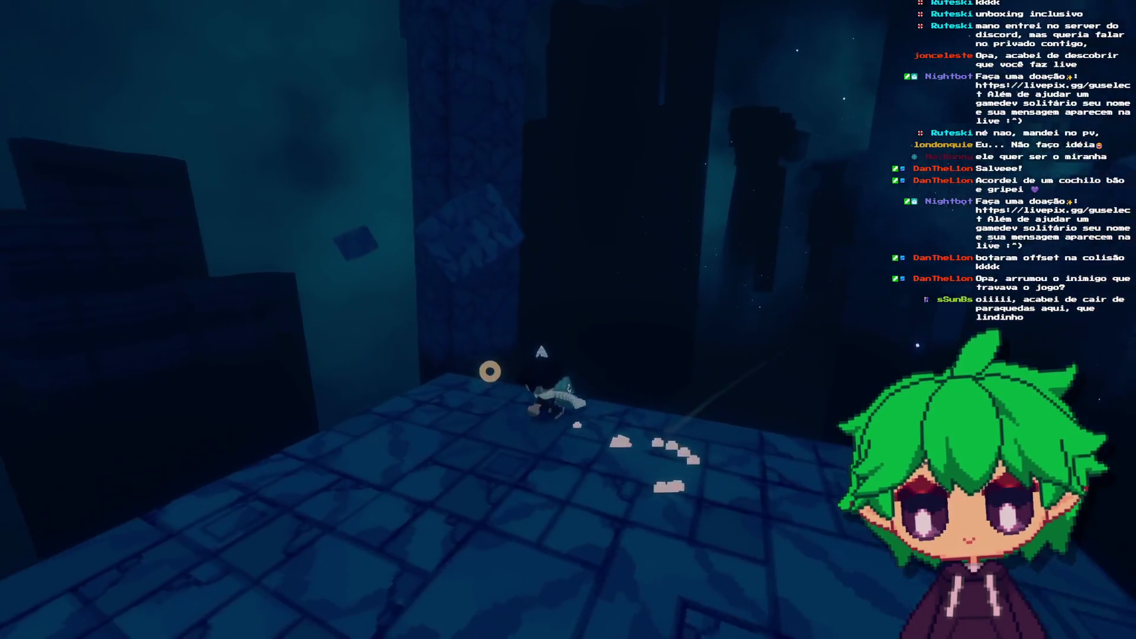
{"action": "key", "text": "space"}
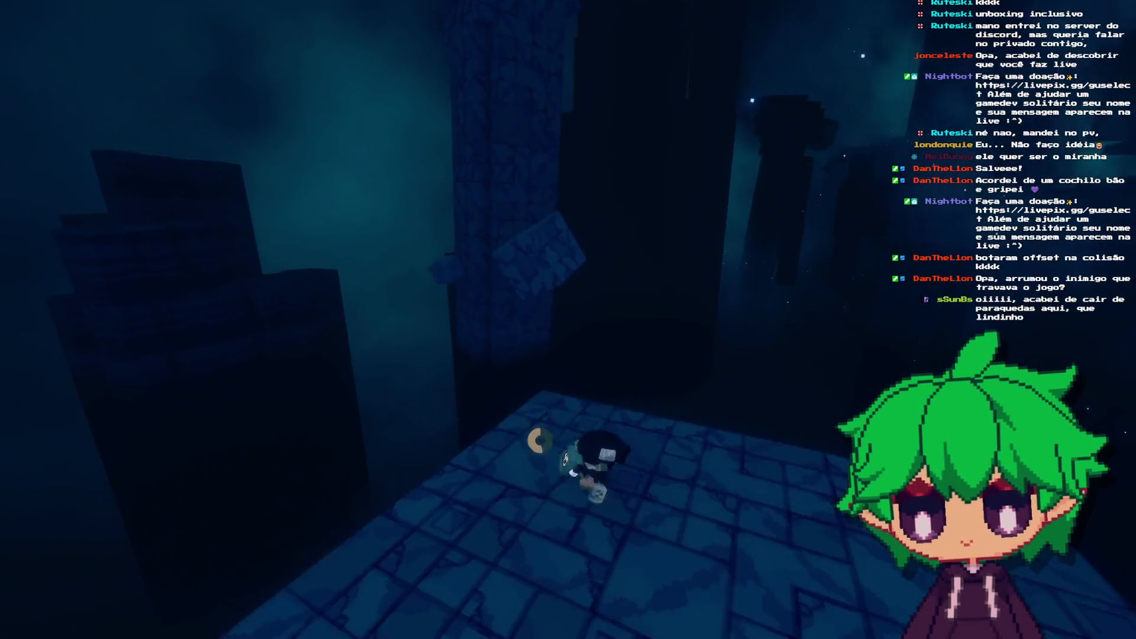
{"action": "key", "text": "w"}
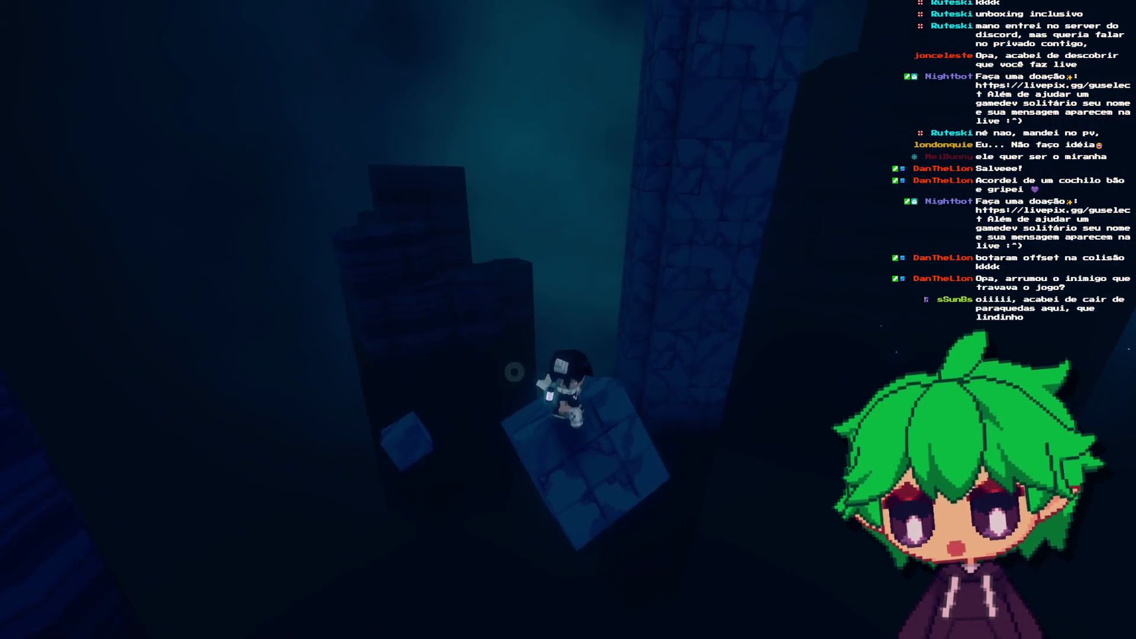
{"action": "key", "text": "w"}
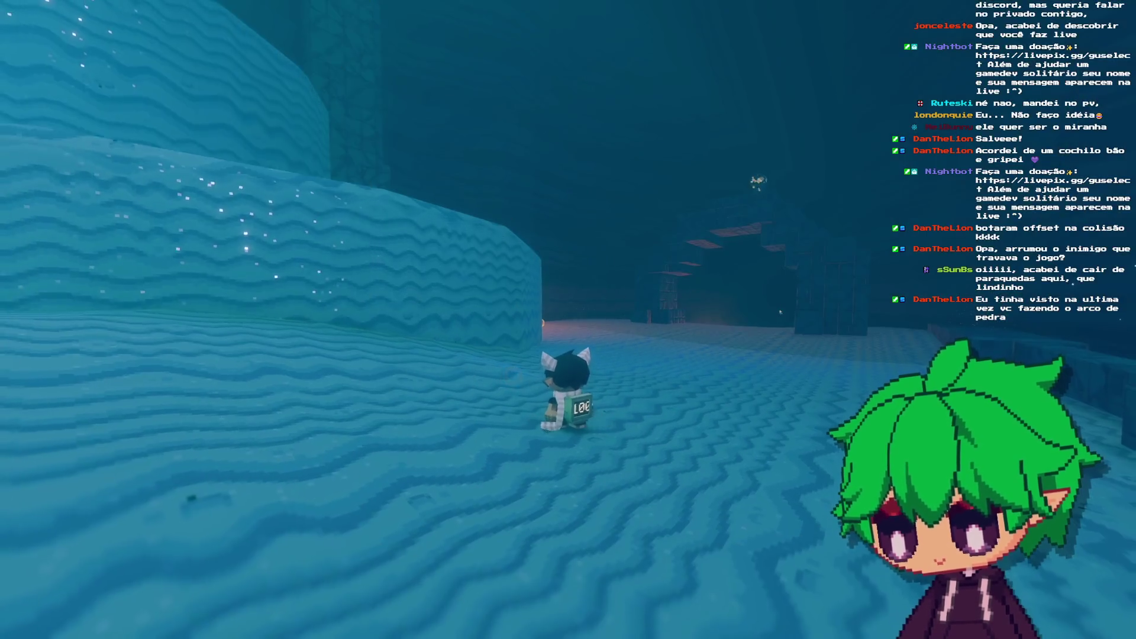
{"action": "key", "text": "w"}
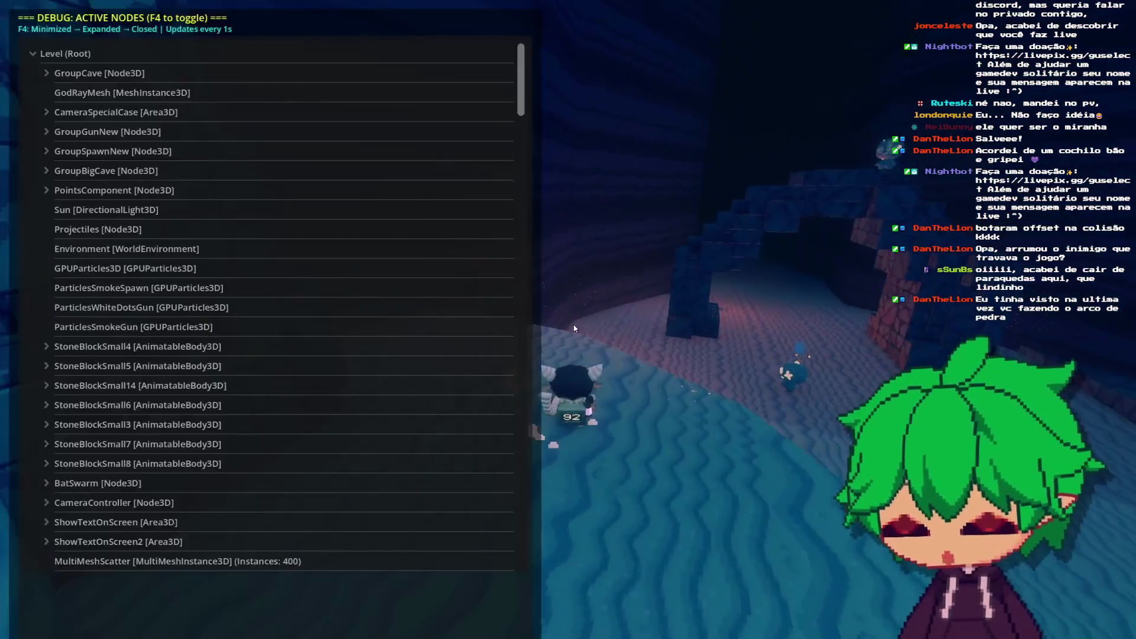
{"action": "key", "text": "F8"}
Step: Move CSGBox3D142 3 units left along X
{"action": "scroll", "coordinate": [486, 263], "scroll_direction": "up", "scroll_amount": 6}
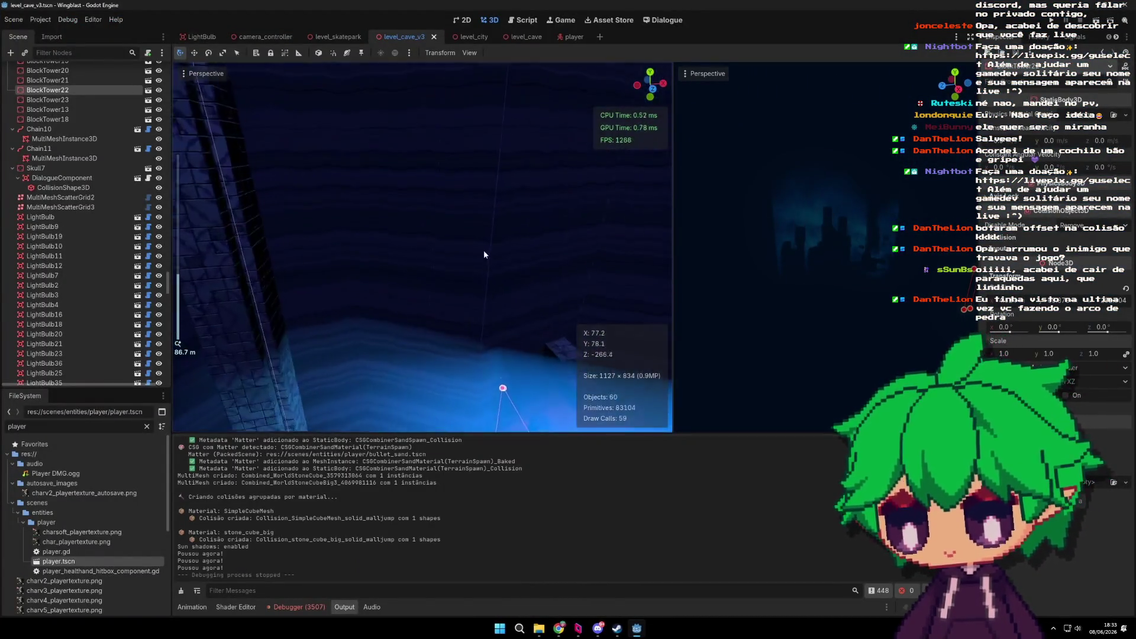
{"action": "scroll", "coordinate": [474, 280], "scroll_direction": "up", "scroll_amount": 5}
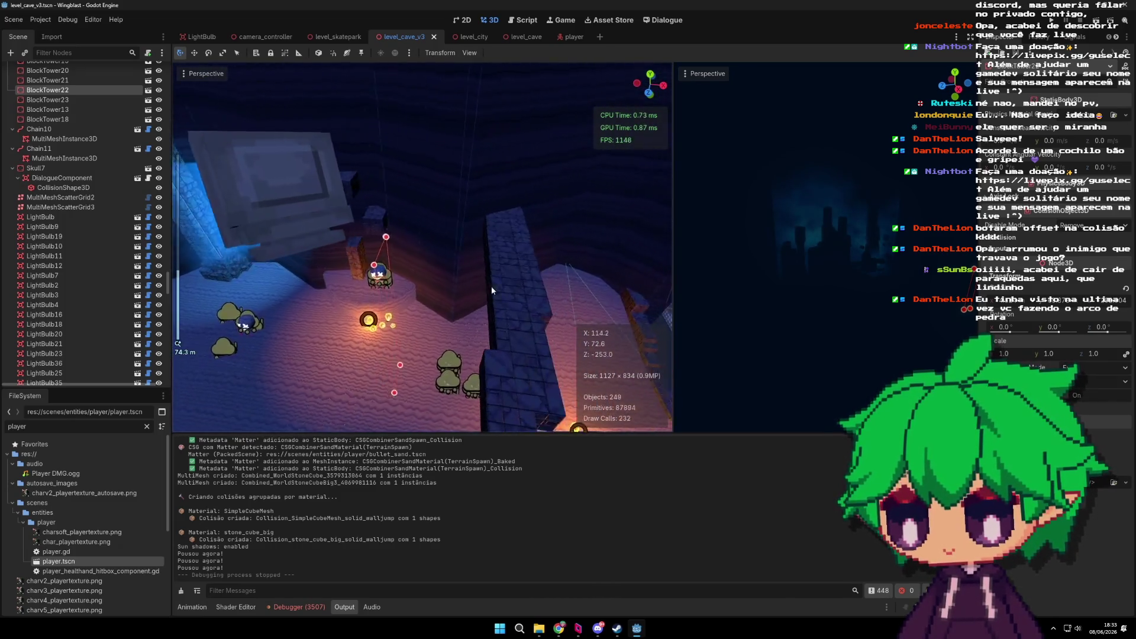
{"action": "left_click", "coordinate": [416, 265]}
{"action": "key", "text": "f"}
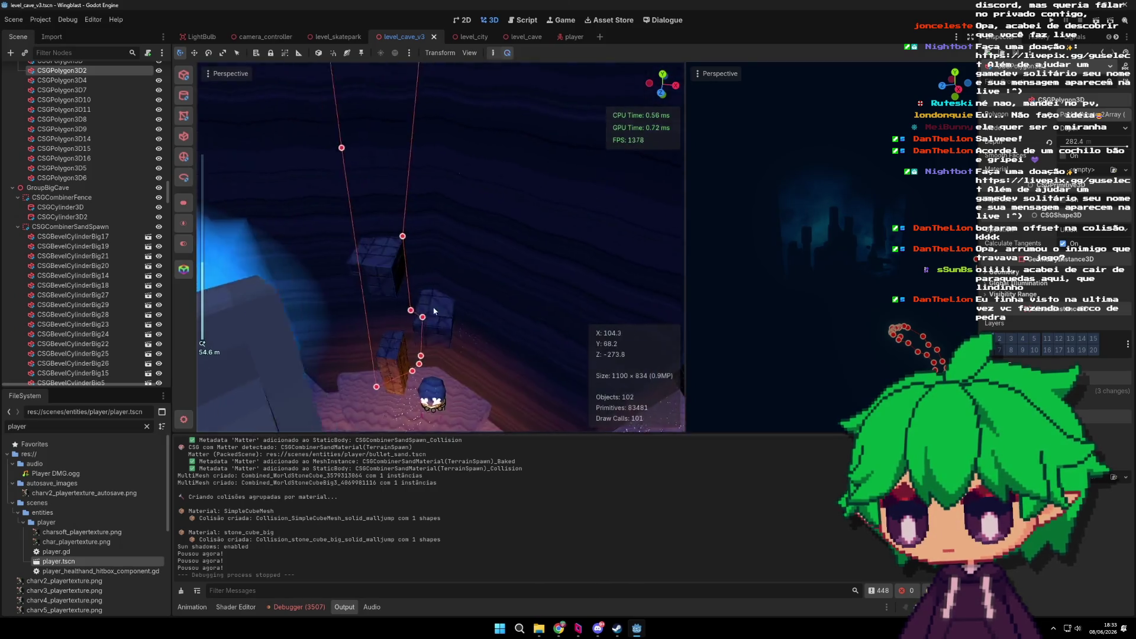
{"action": "left_click", "coordinate": [465, 284]}
{"action": "key", "text": "f"}
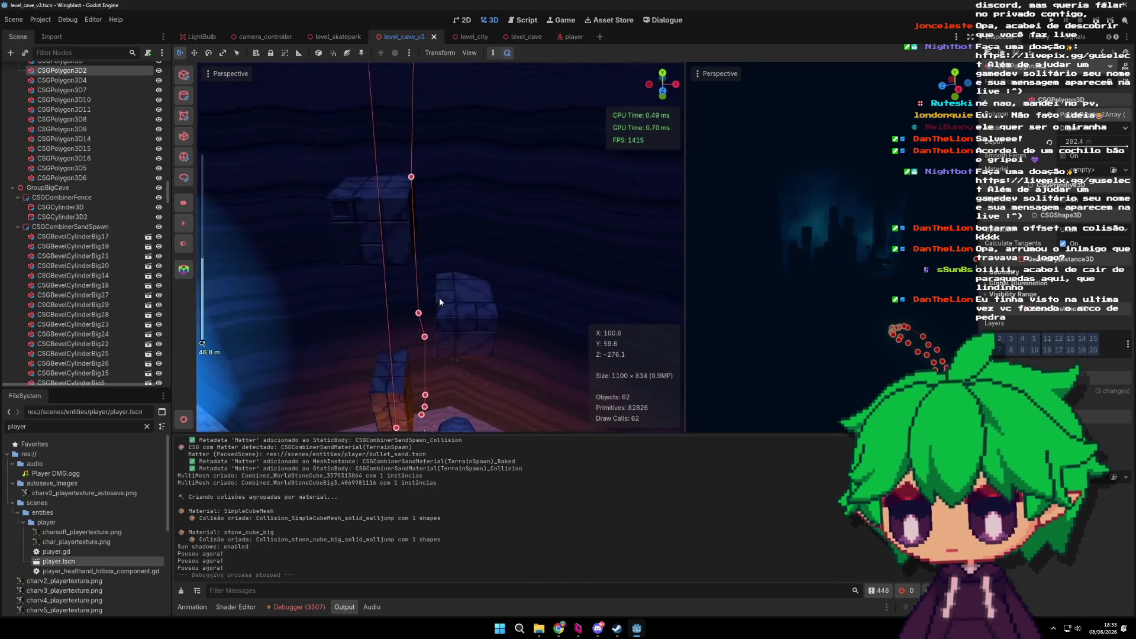
{"action": "mouse_move", "coordinate": [514, 289]}
{"action": "left_mouse_down"}
{"action": "mouse_move", "coordinate": [455, 289]}
{"action": "mouse_move", "coordinate": [451, 240]}
{"action": "left_mouse_up"}
{"action": "key", "text": "Delete"}
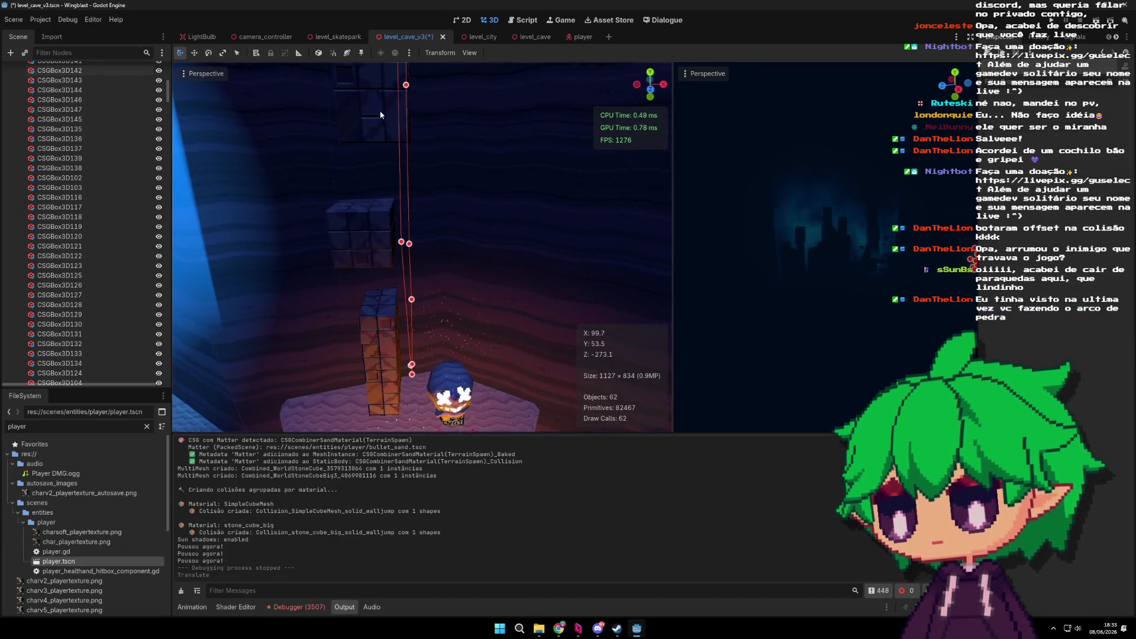
Step: Move CSGBox3D143 5 units right along X
{"action": "left_click", "coordinate": [381, 115]}
{"action": "mouse_move", "coordinate": [480, 118]}
{"action": "left_mouse_down"}
{"action": "mouse_move", "coordinate": [548, 129]}
{"action": "mouse_move", "coordinate": [537, 131]}
{"action": "left_mouse_up"}
{"action": "scroll", "coordinate": [493, 205], "scroll_direction": "down", "scroll_amount": 2}
{"action": "scroll", "coordinate": [428, 303], "scroll_direction": "up", "scroll_amount": 2}
Step: Cut the stone box CSGBox3D141 out of the level
{"action": "left_click", "coordinate": [395, 242]}
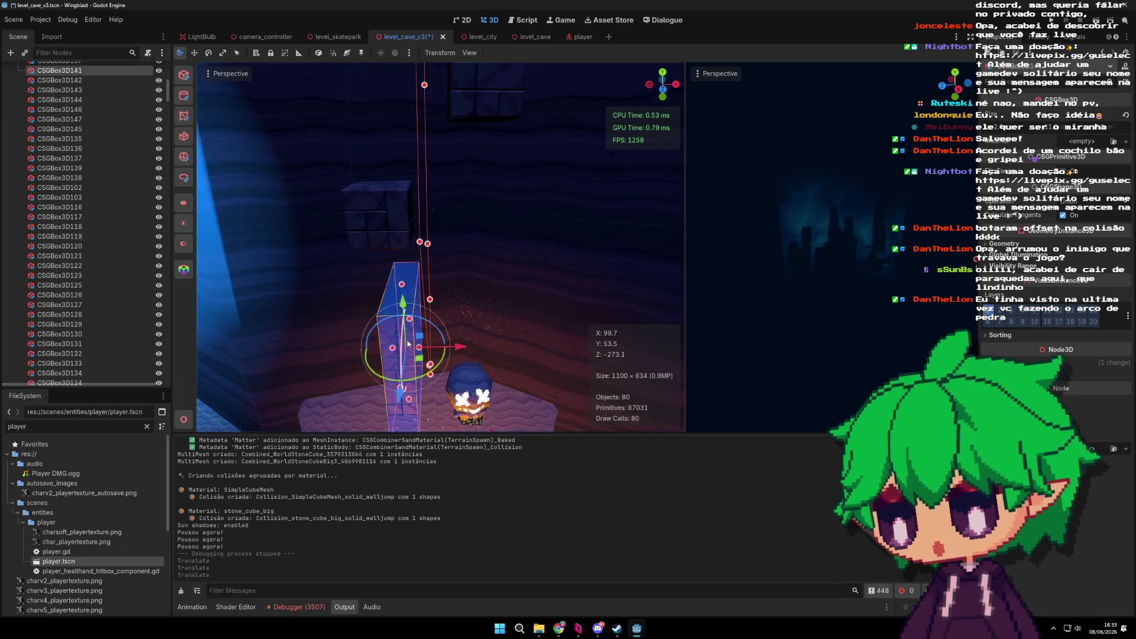
{"action": "key", "text": "ctrl+x"}
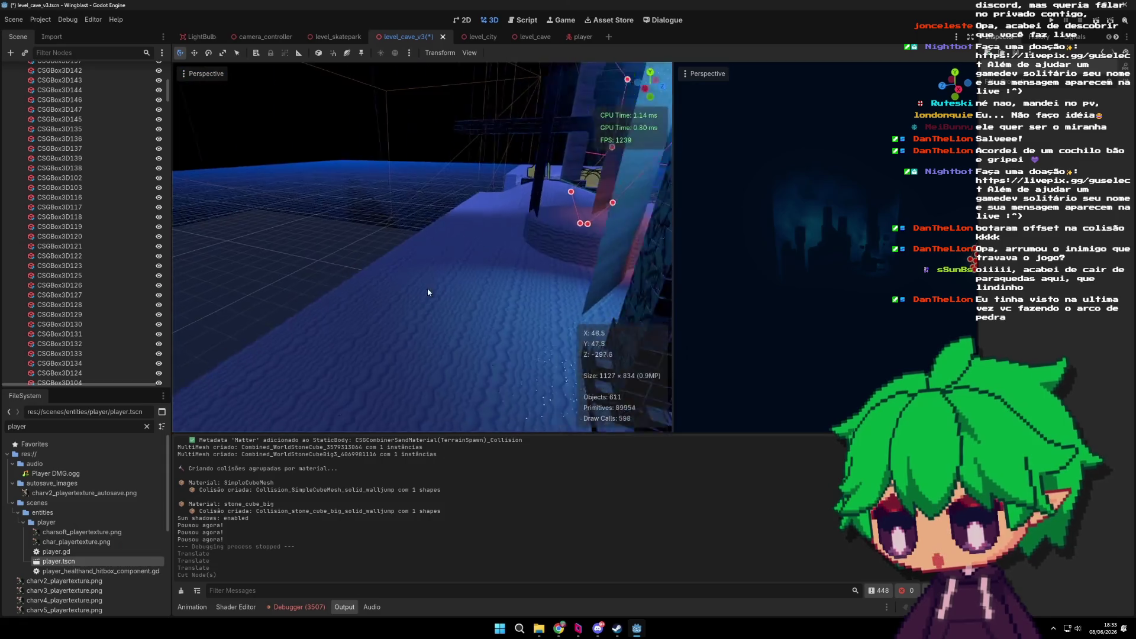
{"action": "scroll", "coordinate": [411, 286], "scroll_direction": "up", "scroll_amount": 3}
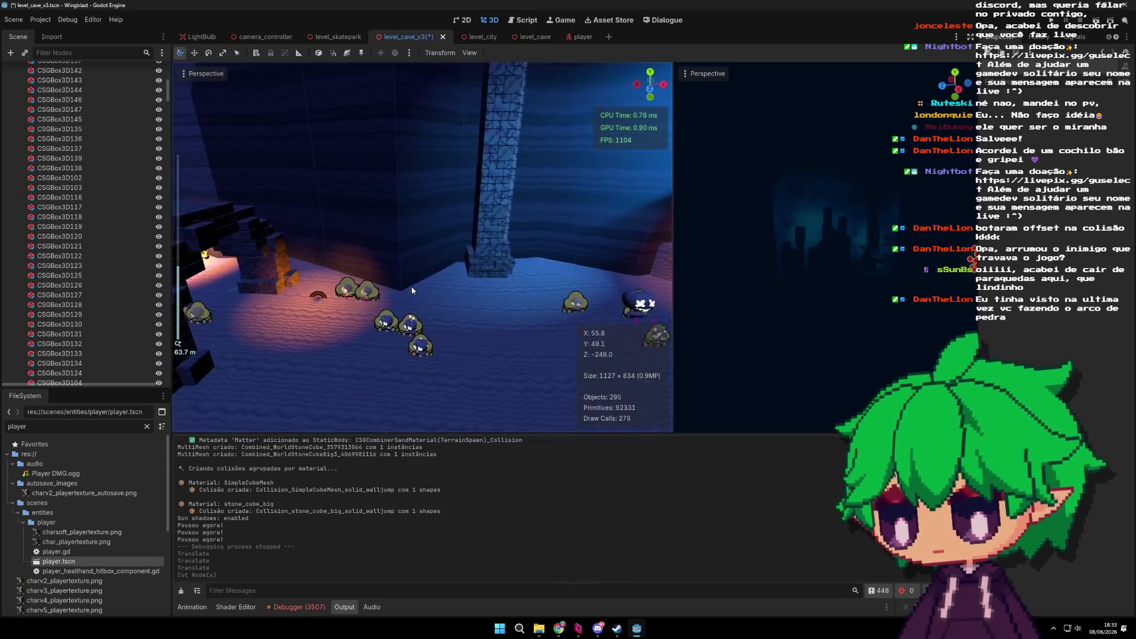
{"action": "scroll", "coordinate": [411, 286], "scroll_direction": "down", "scroll_amount": 5}
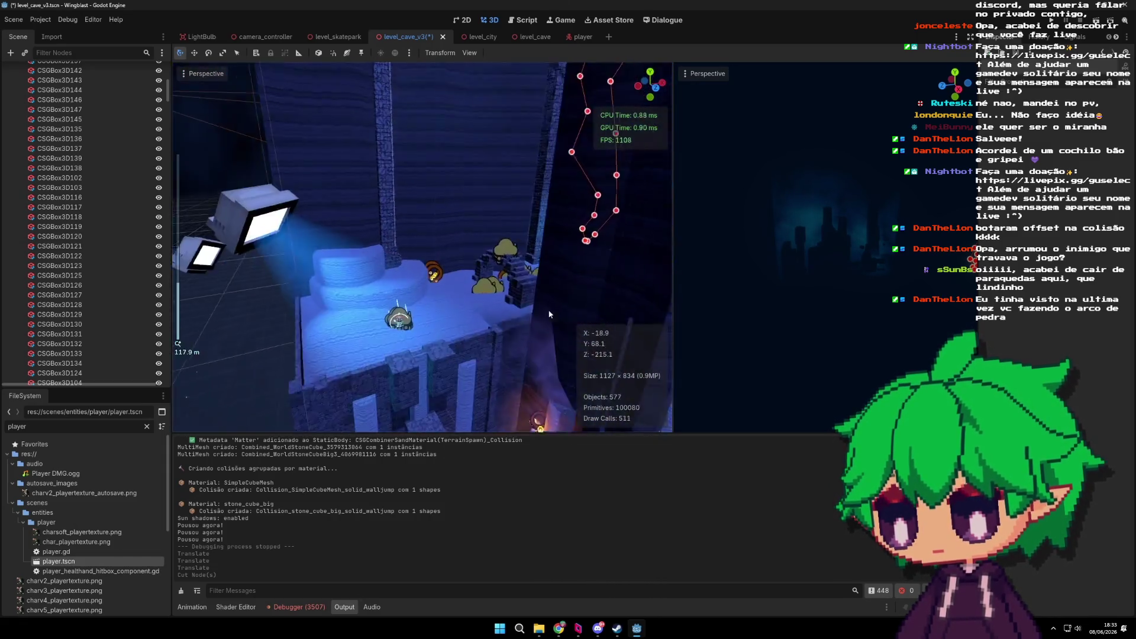
{"action": "left_click_drag", "start_coordinate": [549, 314], "coordinate": [413, 336]}
Step: Duplicate CSGBevelCylinderBig23, reposition the copy, and make it narrower and longer
{"action": "left_click", "coordinate": [364, 284]}
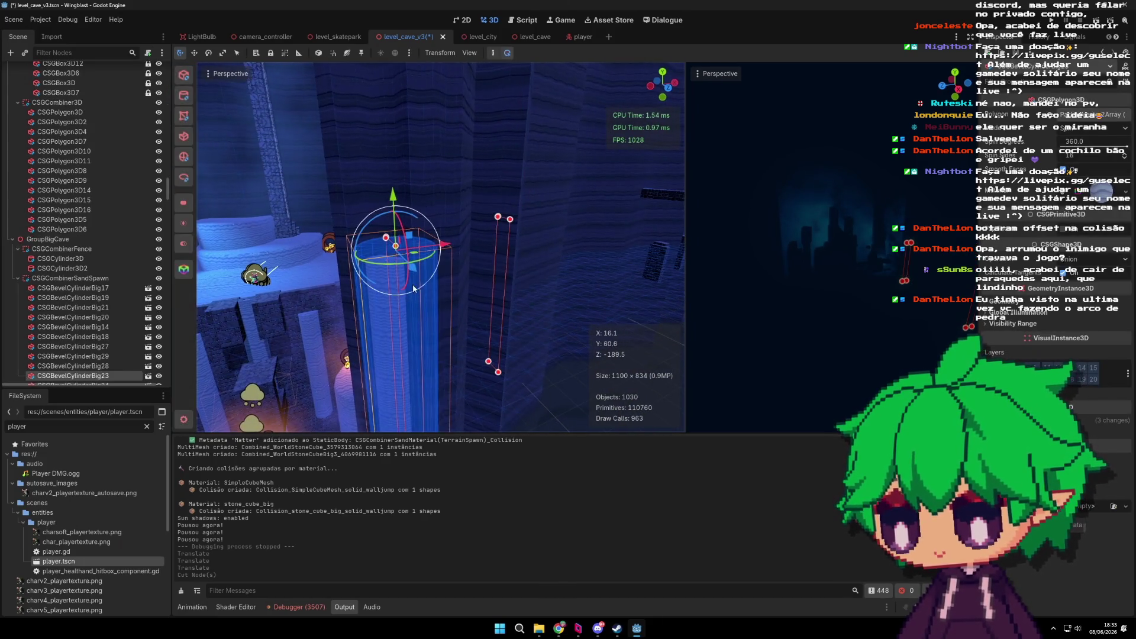
{"action": "key", "text": "ctrl+d"}
{"action": "mouse_move", "coordinate": [414, 289]}
{"action": "left_mouse_down"}
{"action": "mouse_move", "coordinate": [367, 232]}
{"action": "mouse_move", "coordinate": [426, 280]}
{"action": "left_mouse_up"}
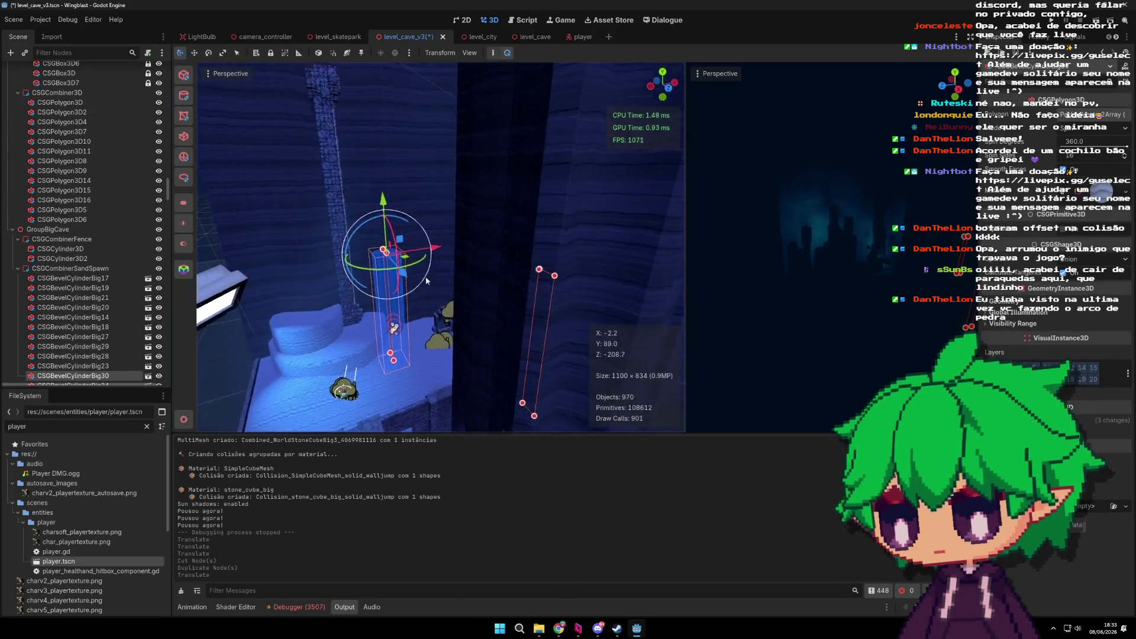
{"action": "scroll", "coordinate": [408, 263], "scroll_direction": "up", "scroll_amount": 4}
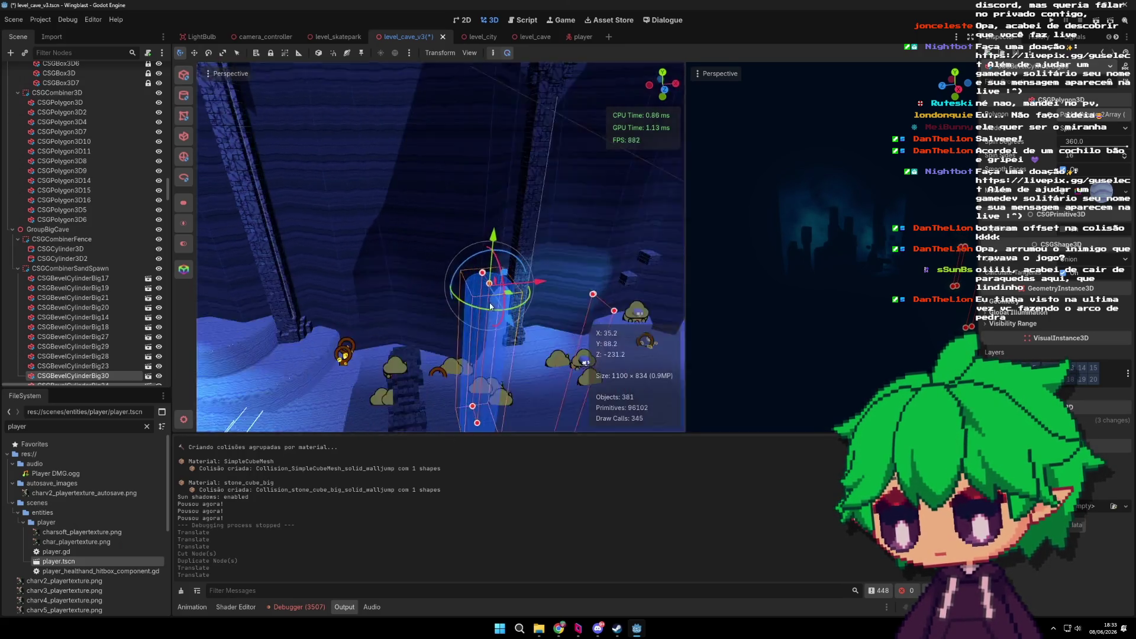
{"action": "mouse_move", "coordinate": [395, 268]}
{"action": "left_mouse_down"}
{"action": "mouse_move", "coordinate": [396, 308]}
{"action": "mouse_move", "coordinate": [379, 280]}
{"action": "mouse_move", "coordinate": [557, 293]}
{"action": "mouse_move", "coordinate": [567, 299]}
{"action": "mouse_move", "coordinate": [553, 310]}
{"action": "left_mouse_up"}
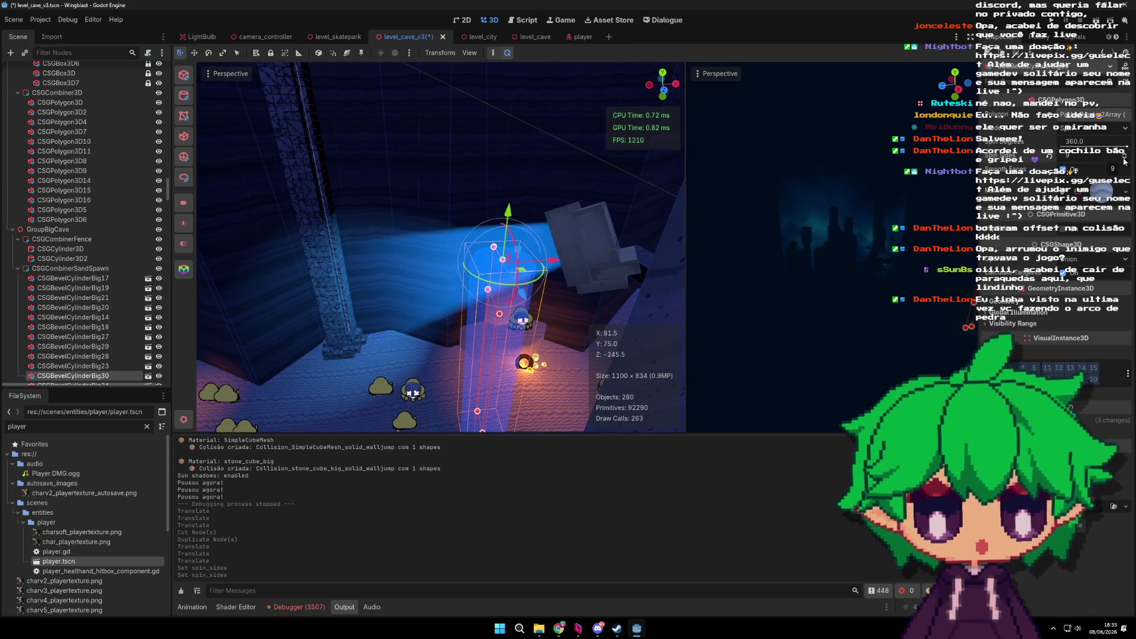
{"action": "scroll", "coordinate": [533, 231], "scroll_direction": "up", "scroll_amount": 5}
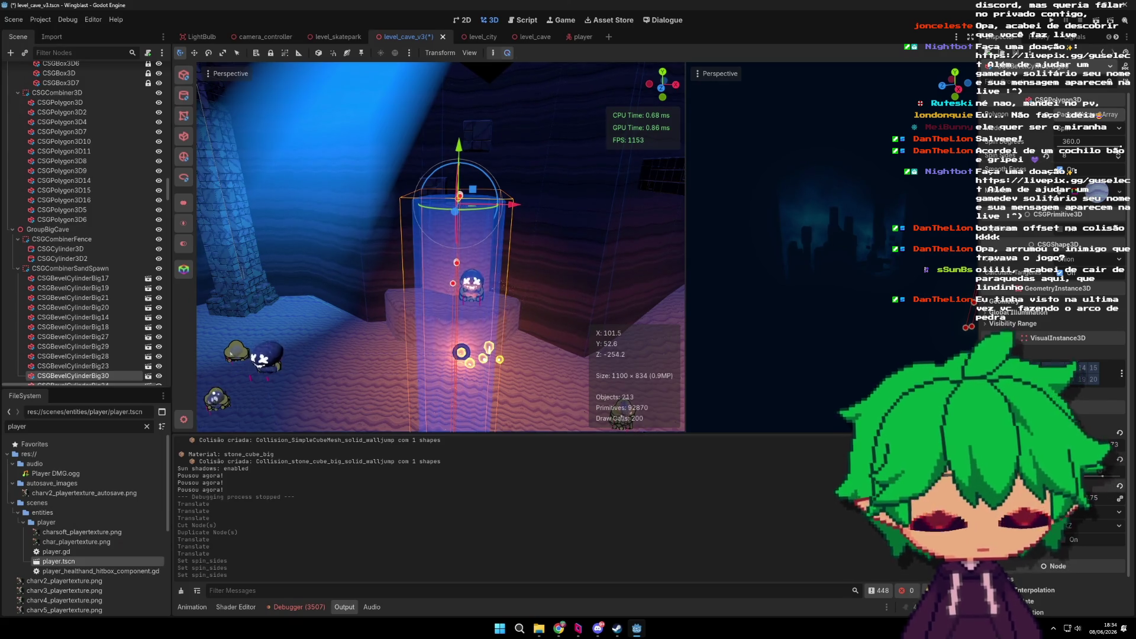
{"action": "key", "text": "Return"}
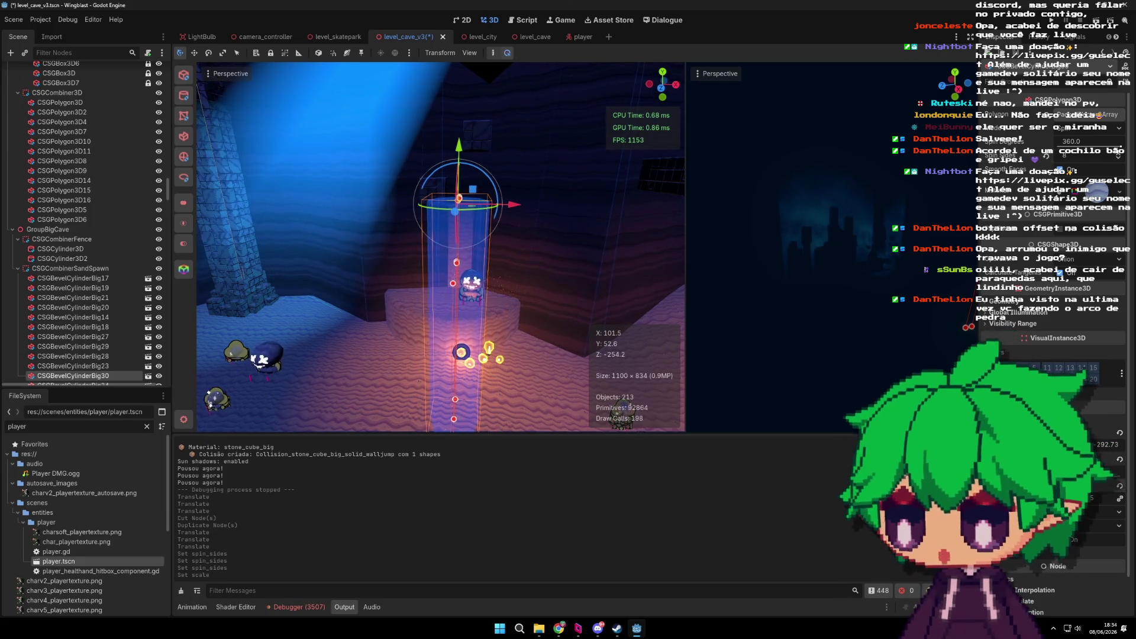
{"action": "left_click", "coordinate": [714, 403]}
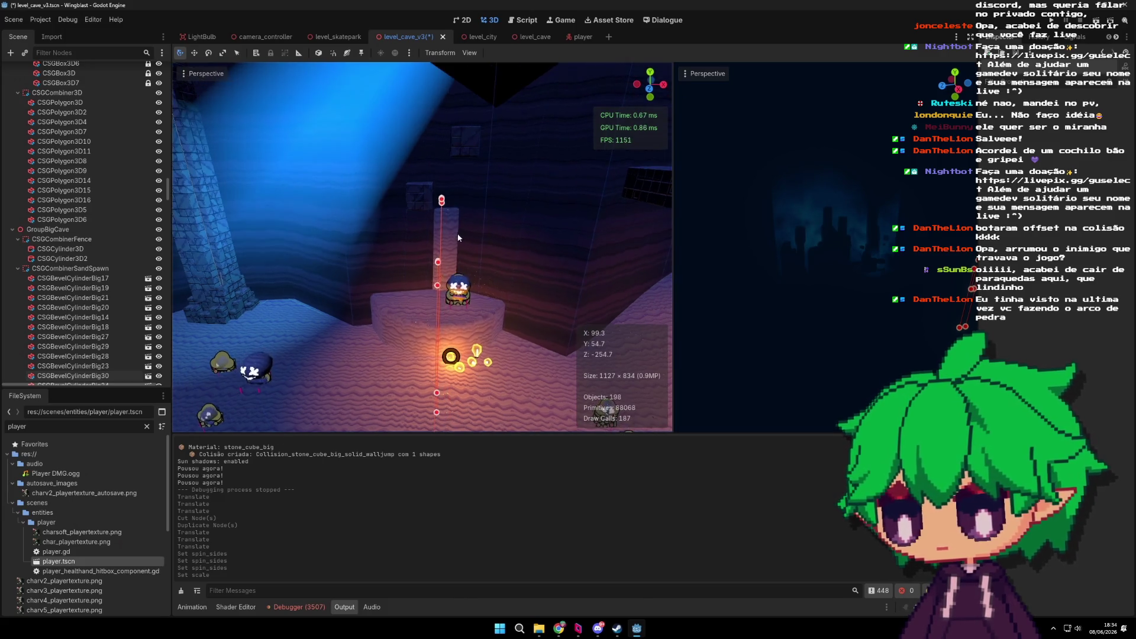
Step: Move the pillar beside the player 4 units along Z and shrink it narrower and shorter
{"action": "left_click", "coordinate": [472, 244]}
{"action": "scroll", "coordinate": [481, 239], "scroll_direction": "up", "scroll_amount": 2}
{"action": "scroll", "coordinate": [477, 214], "scroll_direction": "up", "scroll_amount": 2}
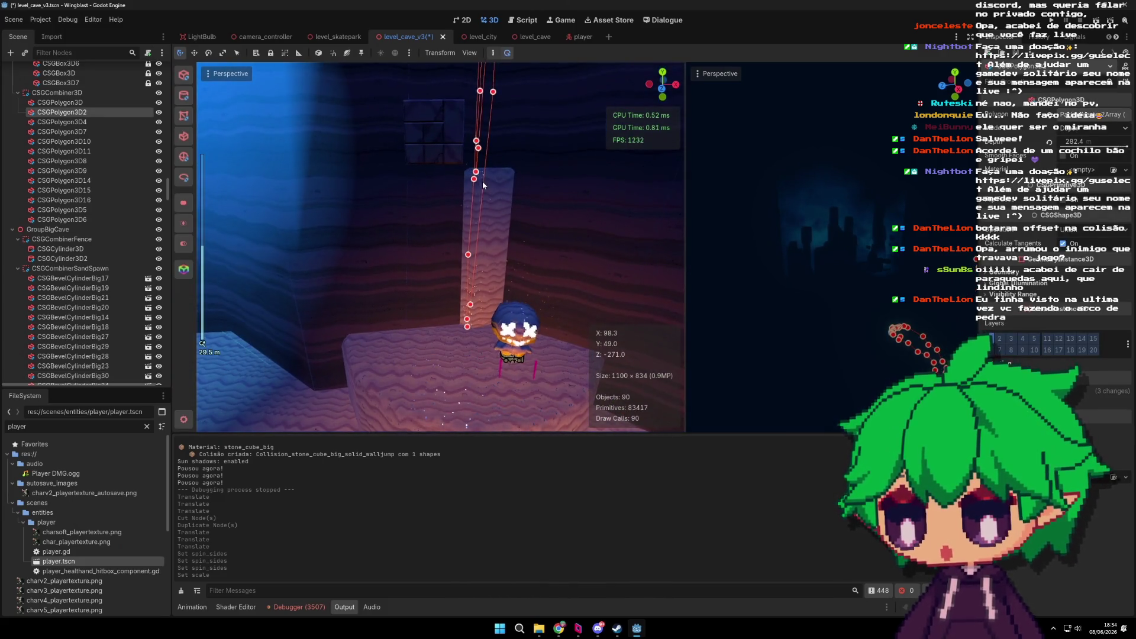
{"action": "left_click", "coordinate": [497, 189]}
{"action": "scroll", "coordinate": [371, 303], "scroll_direction": "down", "scroll_amount": 2}
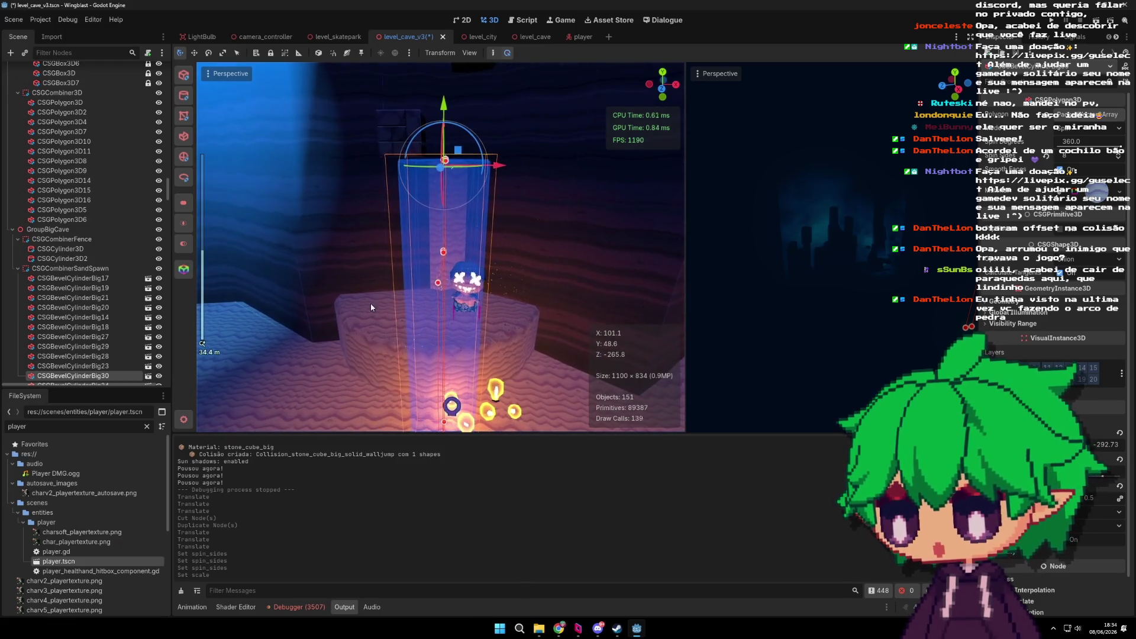
{"action": "scroll", "coordinate": [99, 379], "scroll_direction": "down", "scroll_amount": 5}
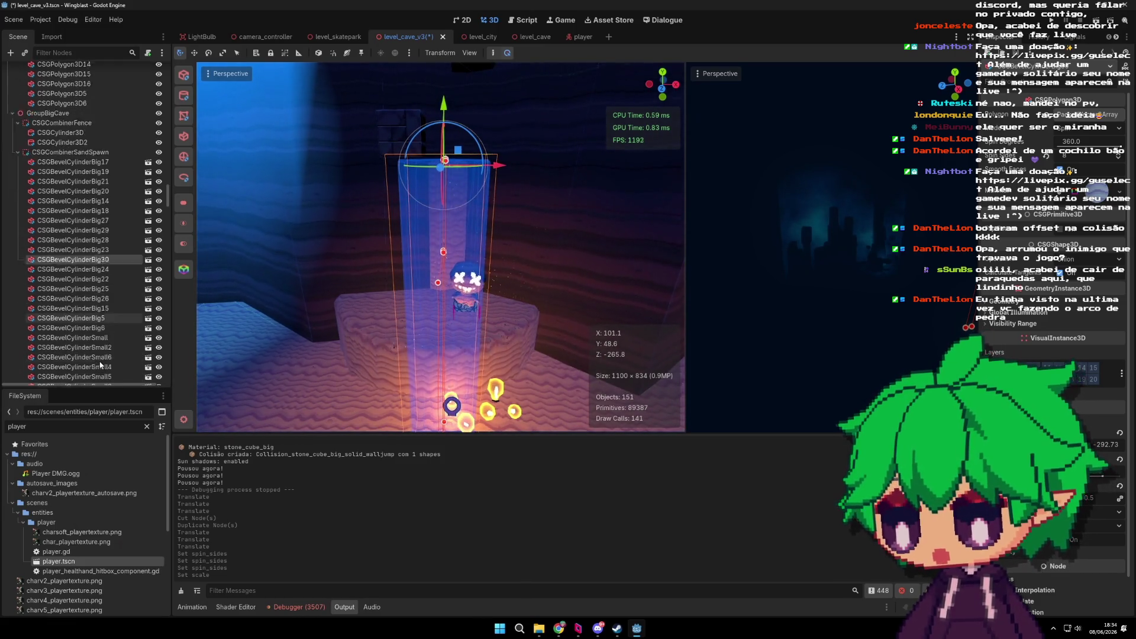
{"action": "left_click_drag", "start_coordinate": [465, 346], "coordinate": [498, 287]}
{"action": "left_click_drag", "start_coordinate": [451, 219], "coordinate": [454, 254]}
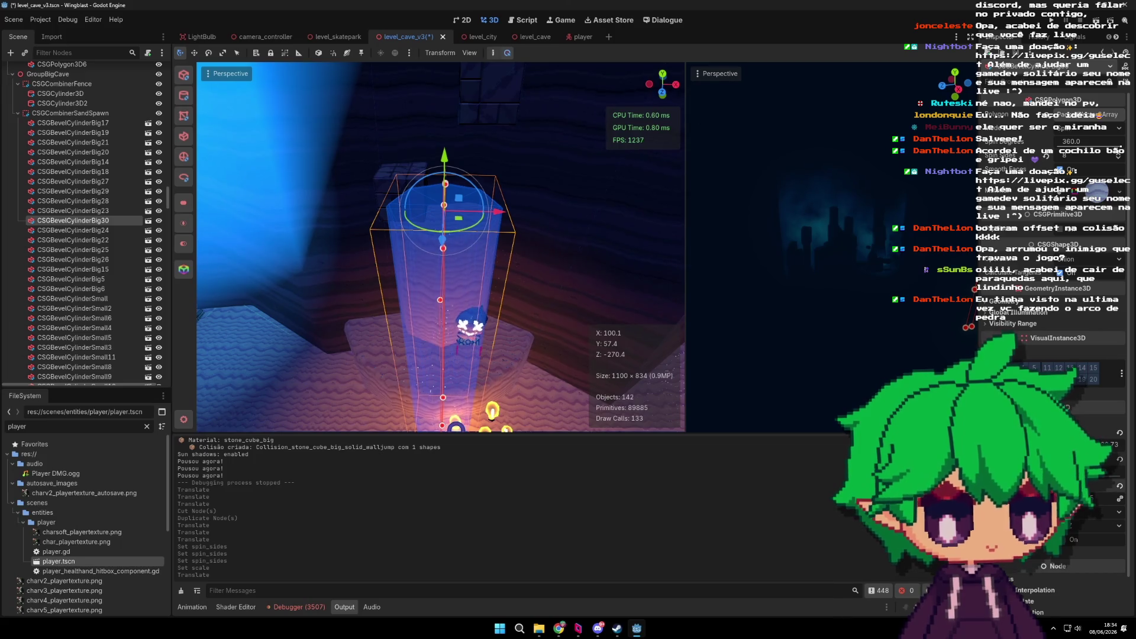
{"action": "key", "text": "Return"}
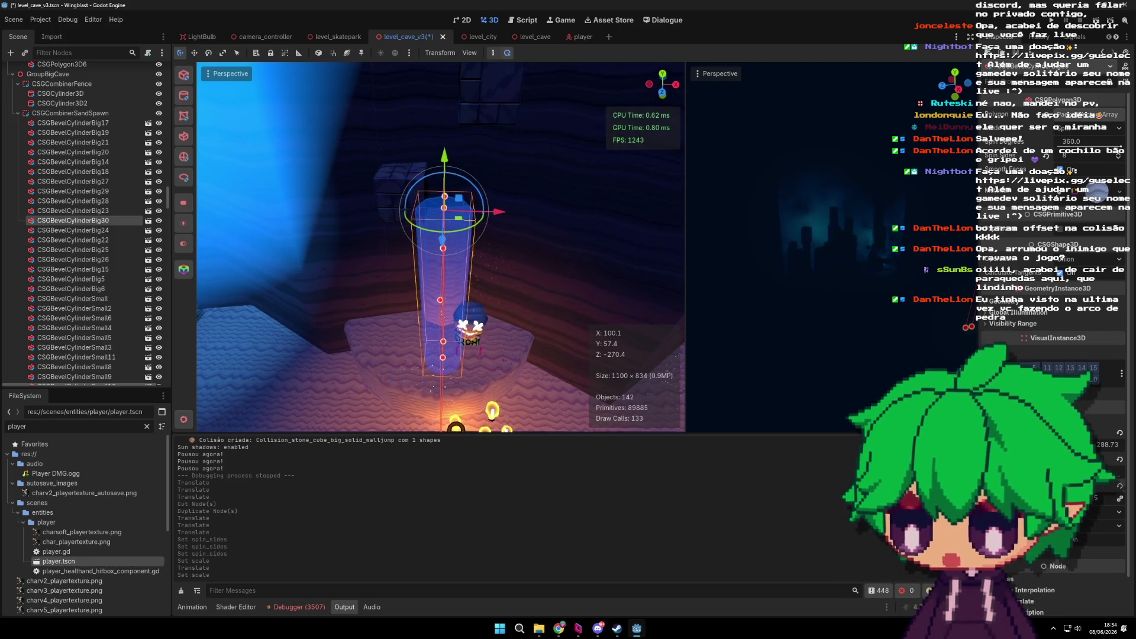
Step: Shift the pillar 1 unit along X, then cut it from the scene
{"action": "mouse_move", "coordinate": [592, 284]}
{"action": "left_mouse_down"}
{"action": "mouse_move", "coordinate": [556, 263]}
{"action": "mouse_move", "coordinate": [563, 228]}
{"action": "left_mouse_up"}
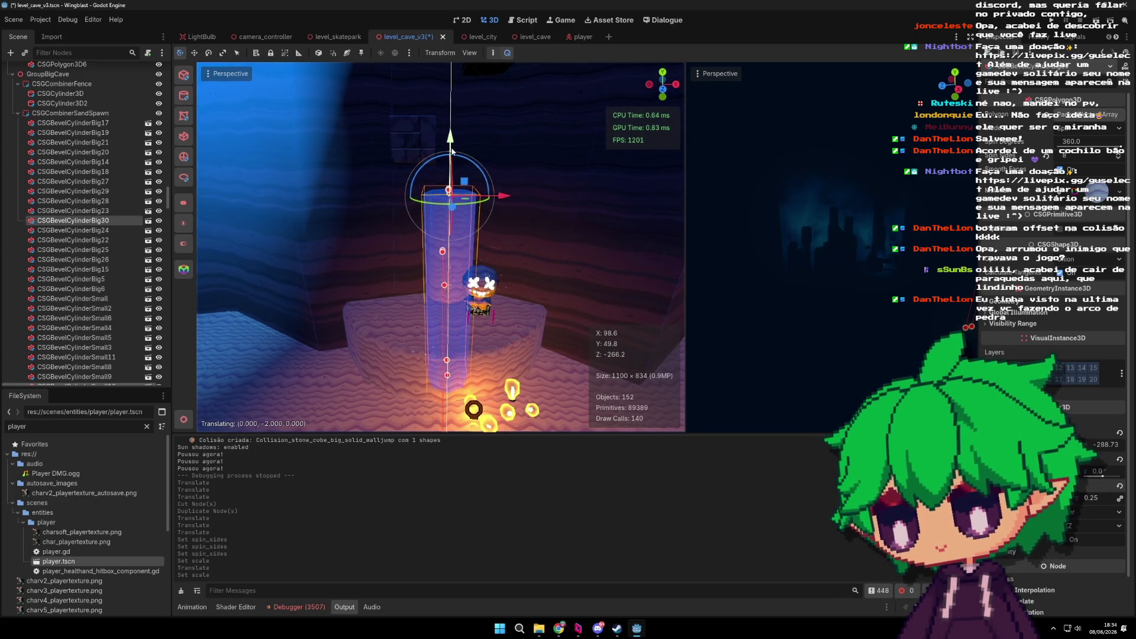
{"action": "mouse_move", "coordinate": [498, 194]}
{"action": "left_mouse_down"}
{"action": "mouse_move", "coordinate": [487, 198]}
{"action": "mouse_move", "coordinate": [542, 231]}
{"action": "left_mouse_up"}
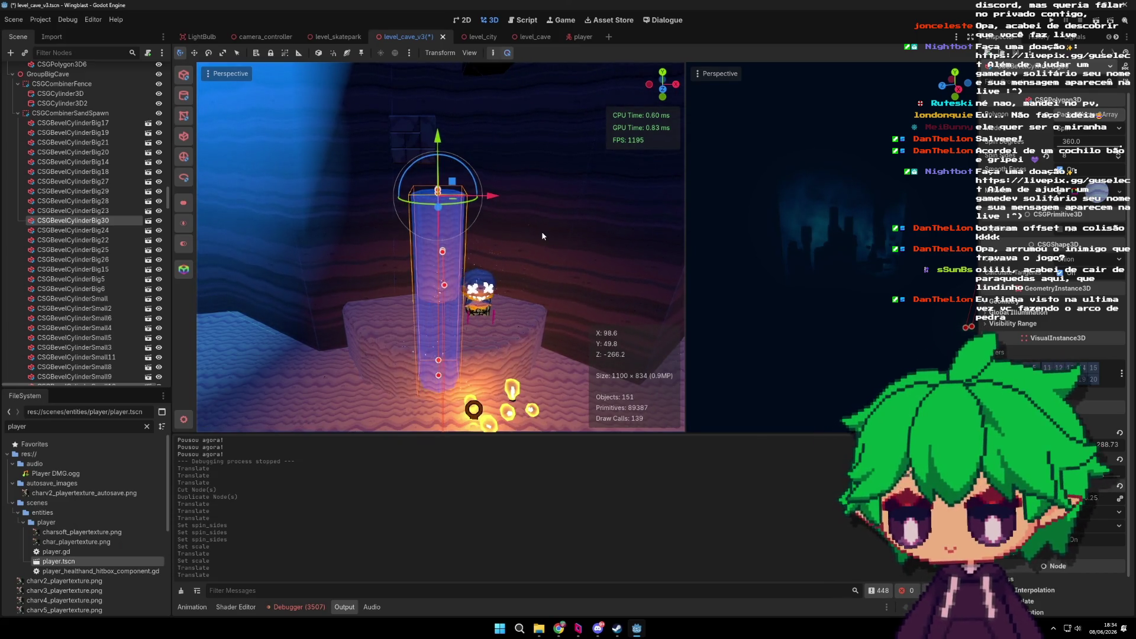
{"action": "key", "text": "ctrl+x"}
{"action": "scroll", "coordinate": [457, 293], "scroll_direction": "down", "scroll_amount": 3}
{"action": "left_click", "coordinate": [98, 288]}
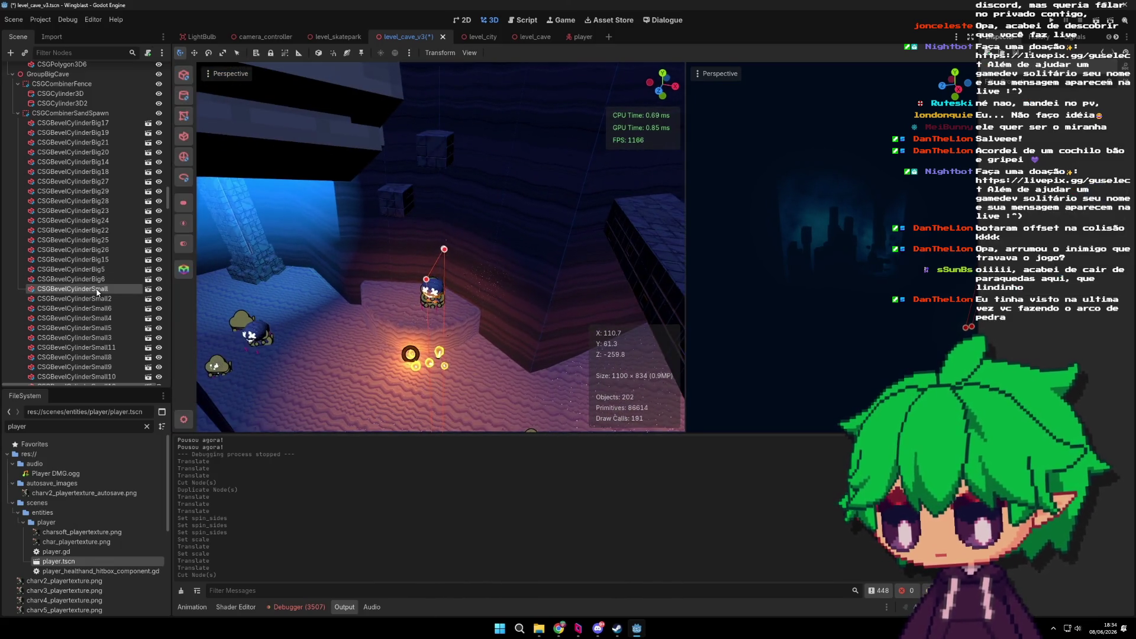
Step: Move CSGBevelCylinderSmall7 38 units along Z
{"action": "key", "text": "f"}
{"action": "mouse_move", "coordinate": [414, 331]}
{"action": "left_mouse_down"}
{"action": "mouse_move", "coordinate": [422, 312]}
{"action": "mouse_move", "coordinate": [481, 306]}
{"action": "mouse_move", "coordinate": [368, 298]}
{"action": "left_mouse_up"}
{"action": "key", "text": "f"}
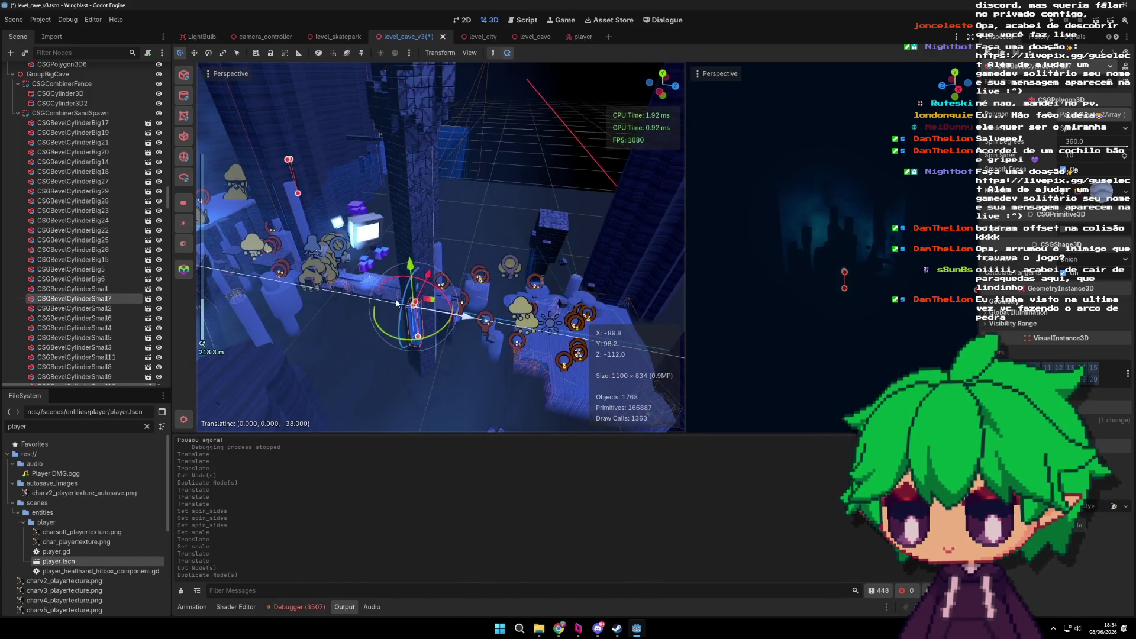
{"action": "left_click_drag", "start_coordinate": [335, 286], "coordinate": [407, 317]}
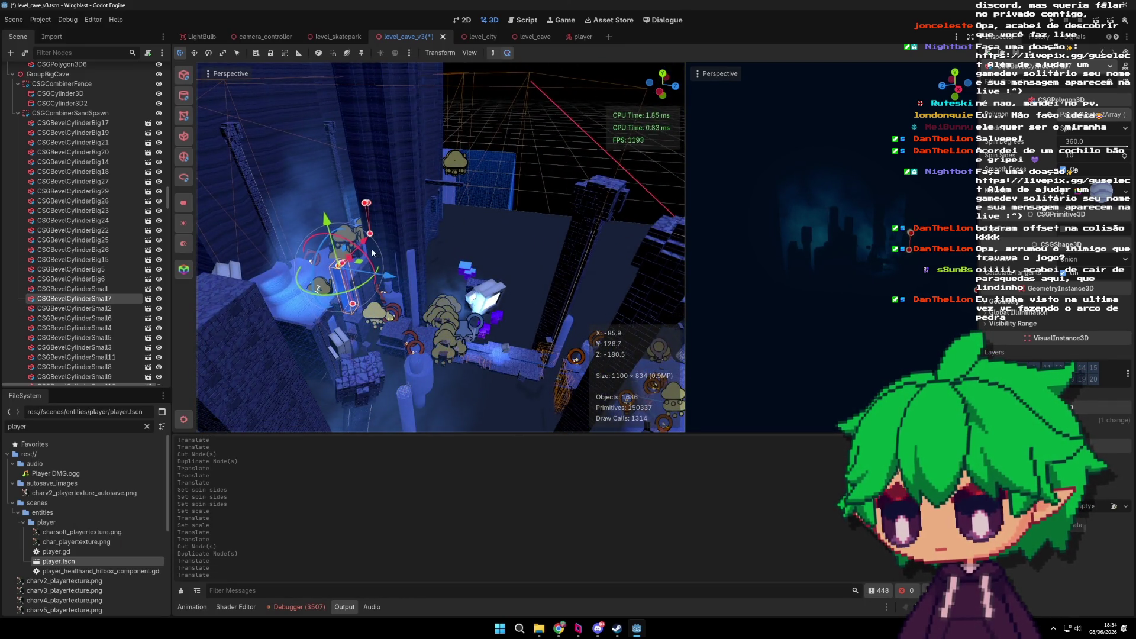
Step: Move the small cylinder 28 more units along Z and 2 units along X, beside the player
{"action": "scroll", "coordinate": [436, 216], "scroll_direction": "up", "scroll_amount": 5}
{"action": "mouse_move", "coordinate": [424, 218]}
{"action": "left_mouse_down"}
{"action": "mouse_move", "coordinate": [632, 319]}
{"action": "mouse_move", "coordinate": [541, 330]}
{"action": "left_mouse_up"}
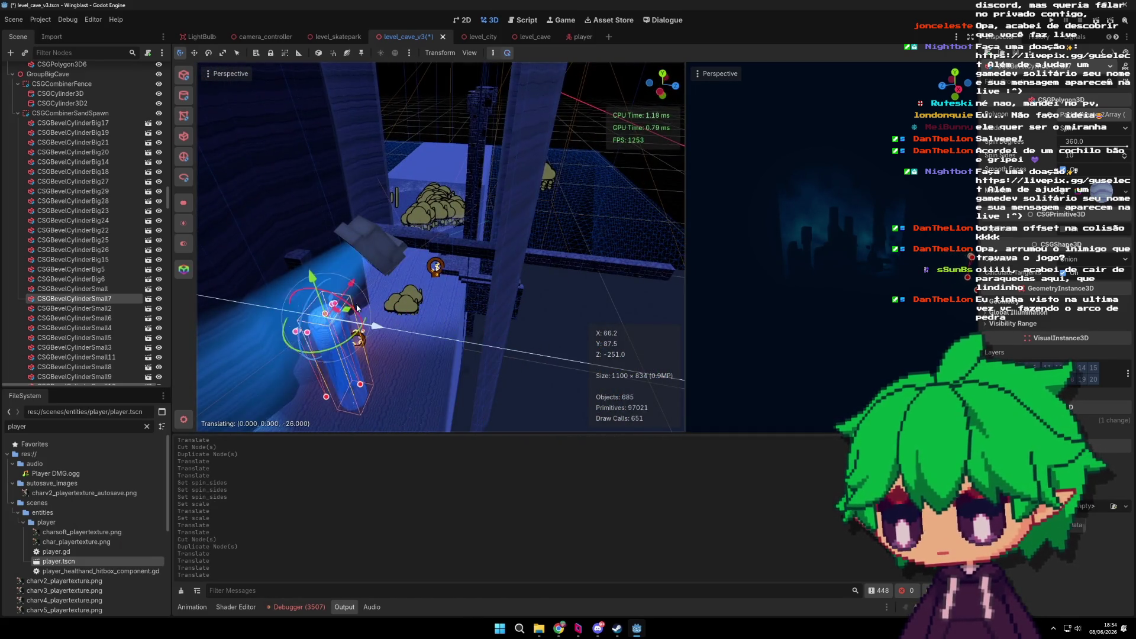
{"action": "mouse_move", "coordinate": [417, 294]}
{"action": "left_mouse_down"}
{"action": "mouse_move", "coordinate": [481, 303]}
{"action": "mouse_move", "coordinate": [380, 263]}
{"action": "mouse_move", "coordinate": [402, 281]}
{"action": "mouse_move", "coordinate": [380, 239]}
{"action": "mouse_move", "coordinate": [359, 230]}
{"action": "mouse_move", "coordinate": [368, 289]}
{"action": "left_mouse_up"}
{"action": "scroll", "coordinate": [380, 263], "scroll_direction": "up", "scroll_amount": 3}
{"action": "scroll", "coordinate": [379, 238], "scroll_direction": "up", "scroll_amount": 2}
{"action": "scroll", "coordinate": [378, 240], "scroll_direction": "down", "scroll_amount": 3}
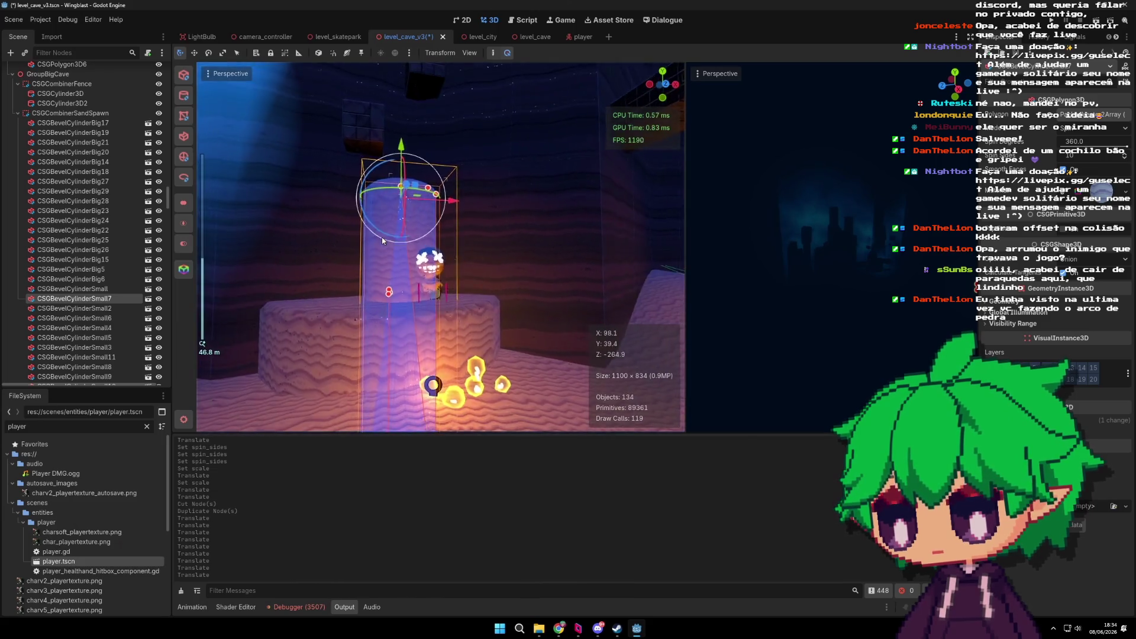
{"action": "left_click_drag", "start_coordinate": [382, 240], "coordinate": [388, 286]}
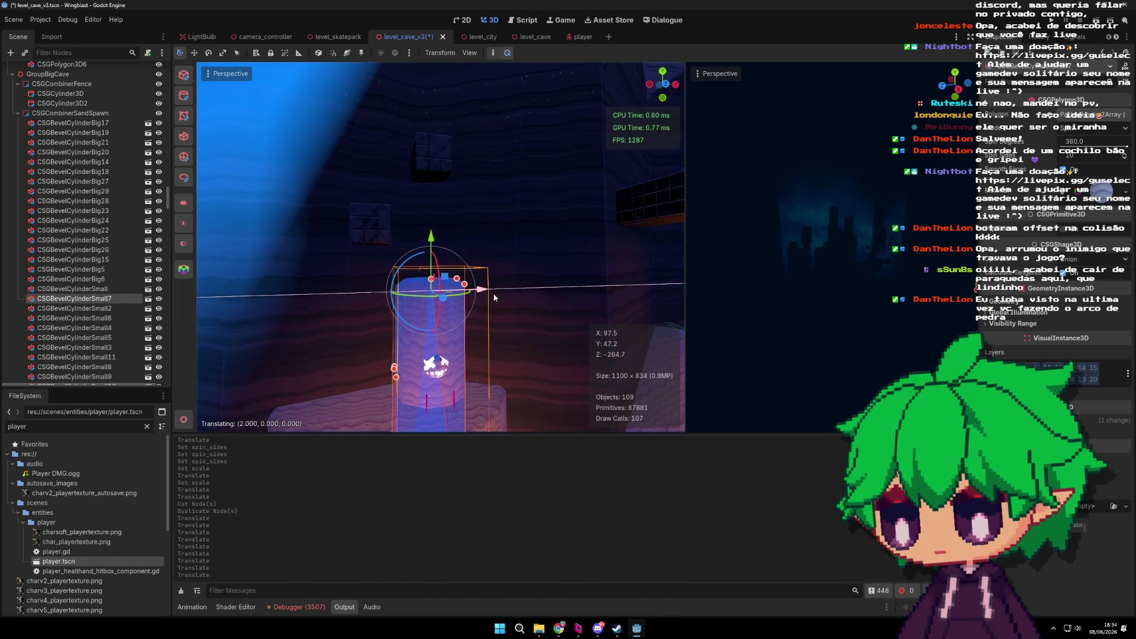
{"action": "left_click", "coordinate": [377, 230]}
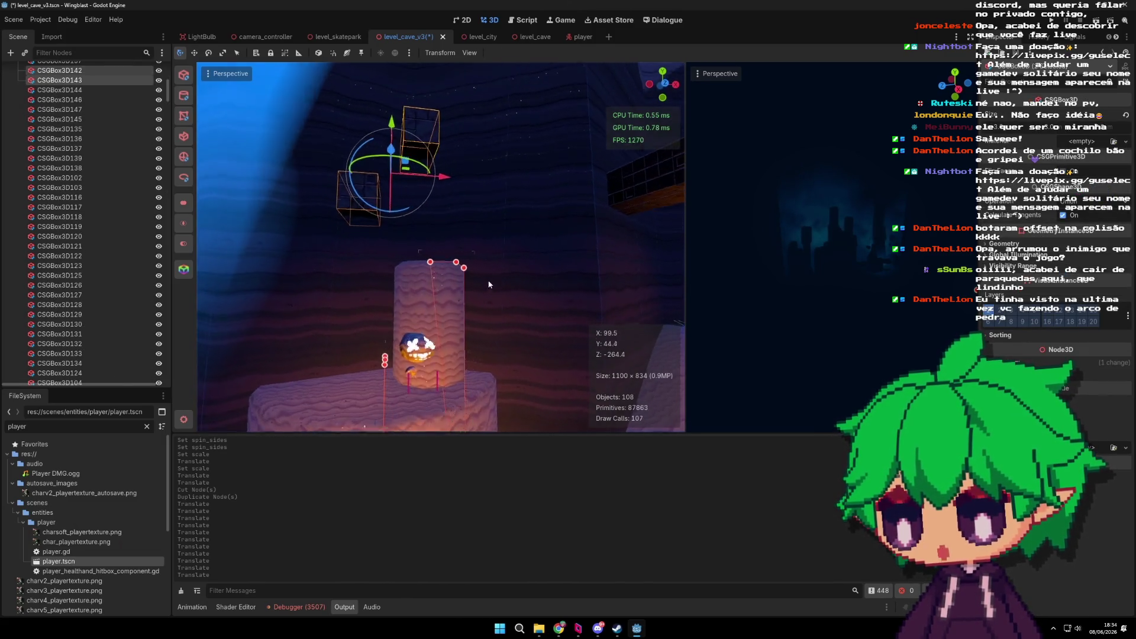
Step: Cut EnemyBig2 out of the level and frame the view on LightBulb23
{"action": "left_click", "coordinate": [437, 376]}
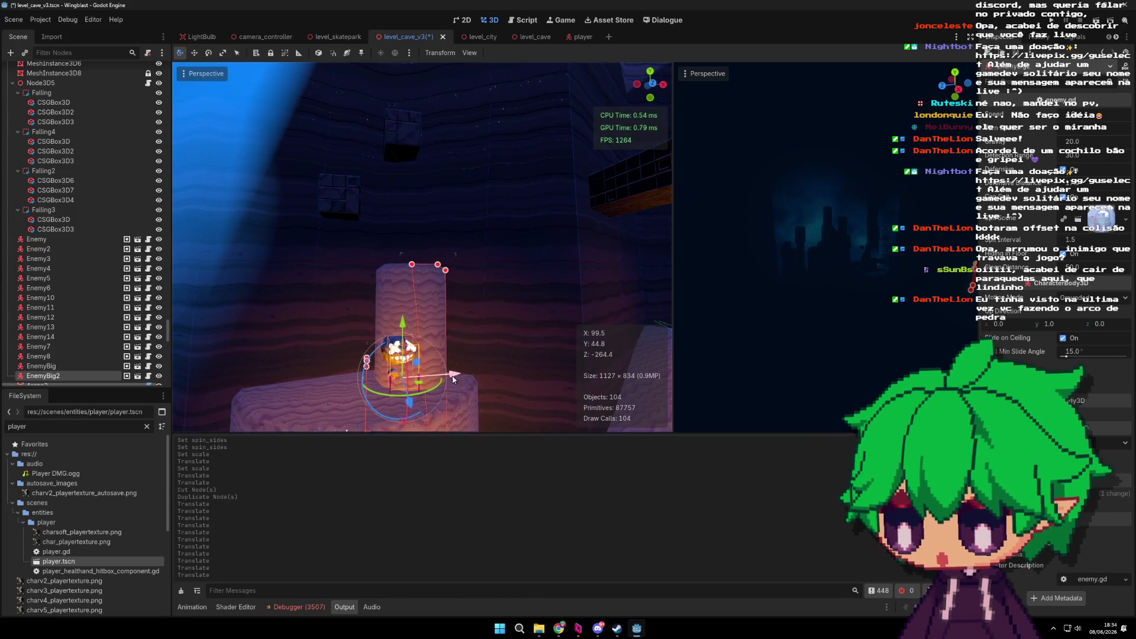
{"action": "key", "text": "ctrl+x"}
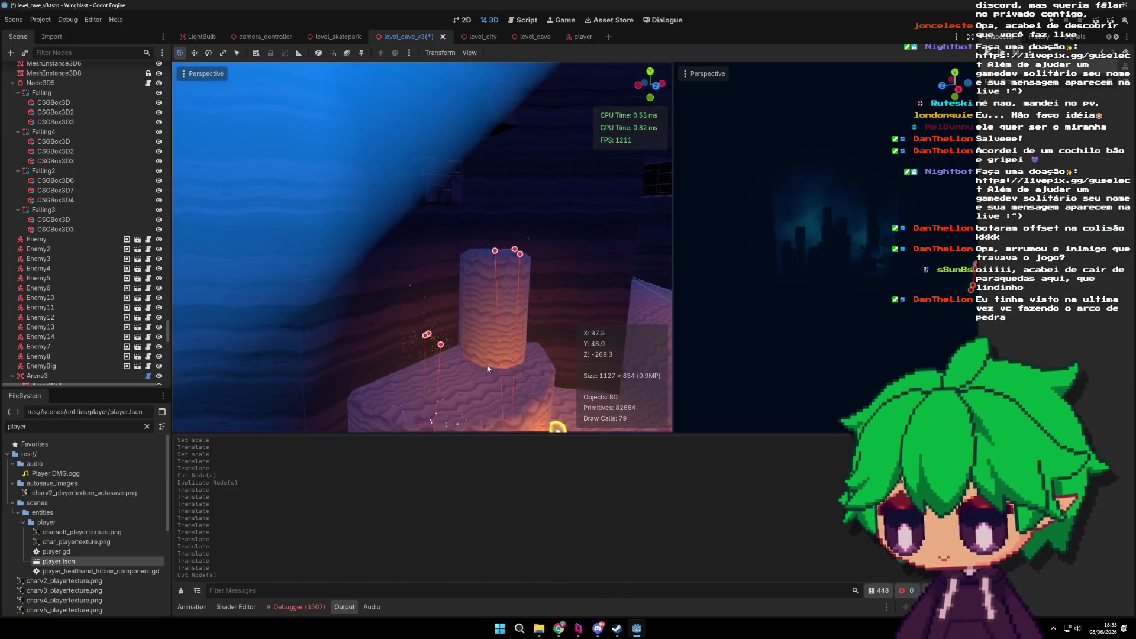
{"action": "left_click", "coordinate": [448, 323]}
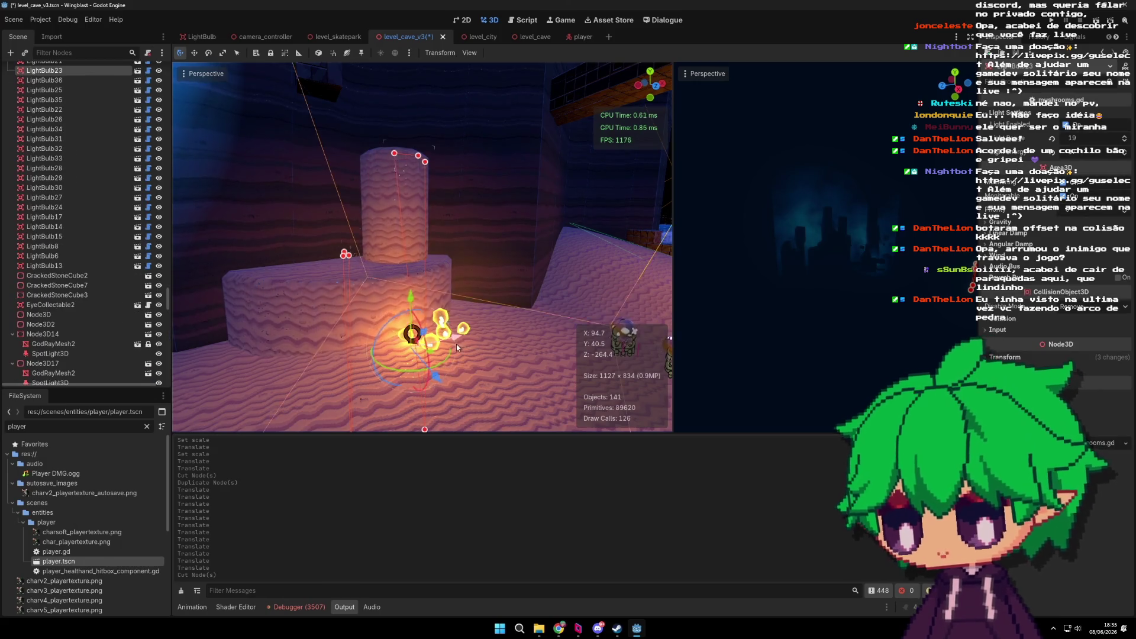
{"action": "key", "text": "f"}
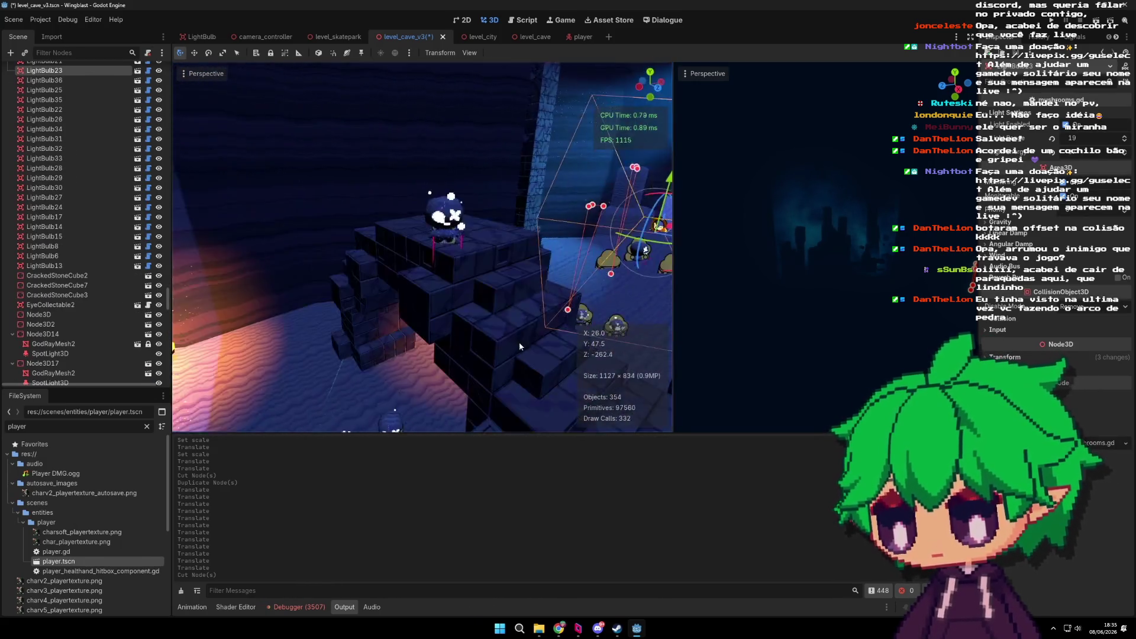
{"action": "mouse_move", "coordinate": [430, 339]}
{"action": "left_mouse_down"}
{"action": "mouse_move", "coordinate": [452, 353]}
{"action": "mouse_move", "coordinate": [436, 316]}
{"action": "mouse_move", "coordinate": [486, 332]}
{"action": "mouse_move", "coordinate": [446, 311]}
{"action": "mouse_move", "coordinate": [439, 364]}
{"action": "left_mouse_up"}
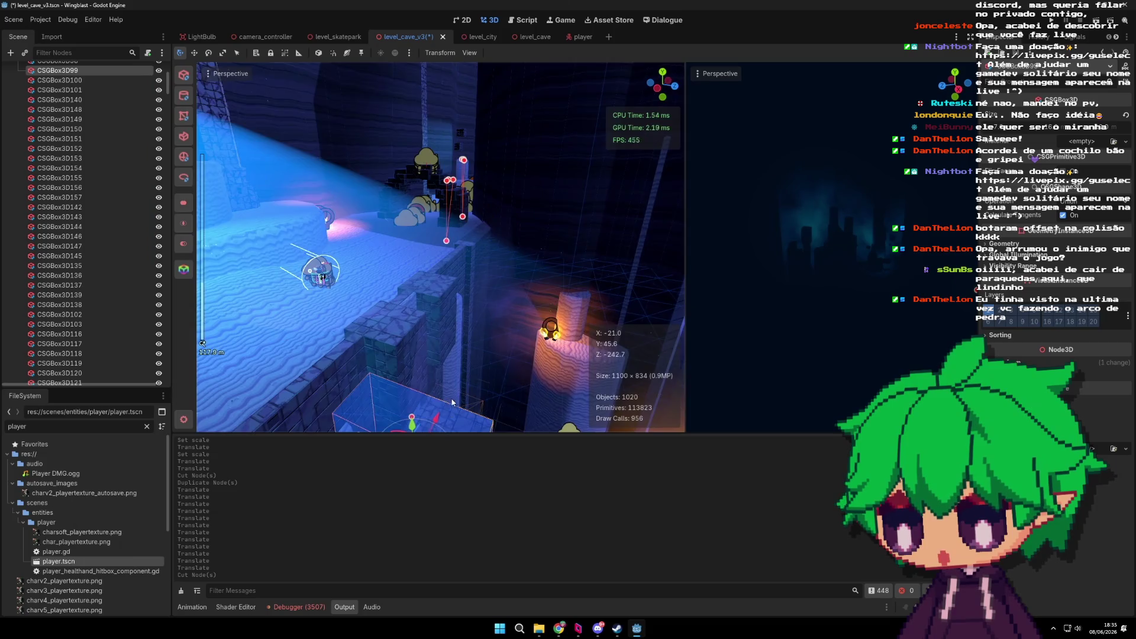
Step: Raise the blue CSG box 18 units, undoing a trial 15° rotation
{"action": "left_click", "coordinate": [401, 399]}
{"action": "left_click_drag", "start_coordinate": [372, 376], "coordinate": [354, 239]}
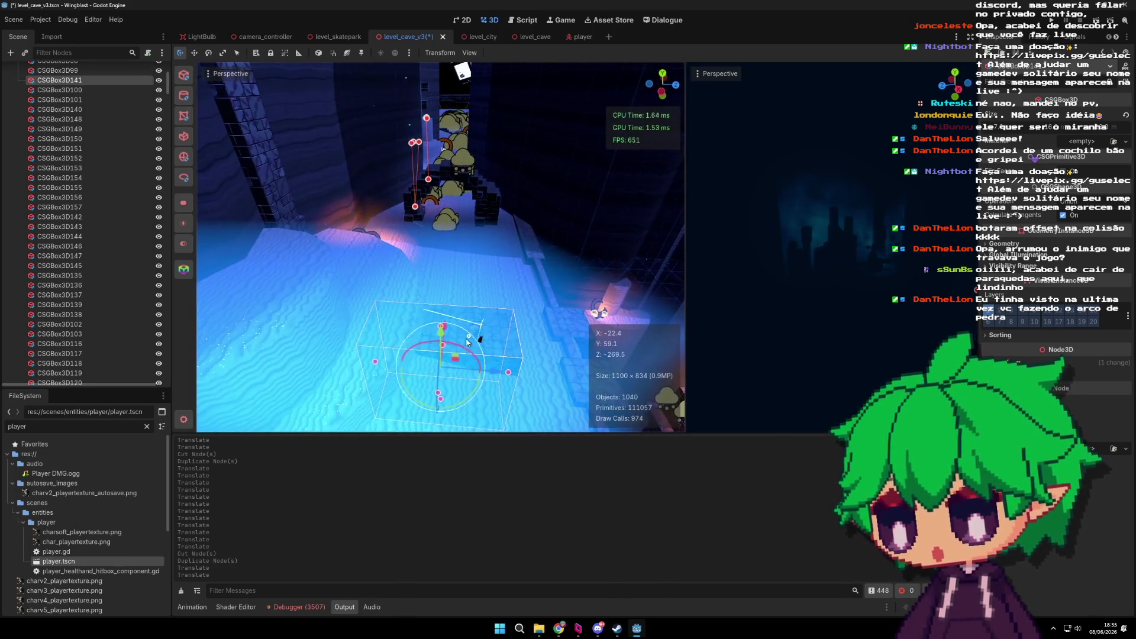
{"action": "left_click_drag", "start_coordinate": [448, 345], "coordinate": [446, 345]}
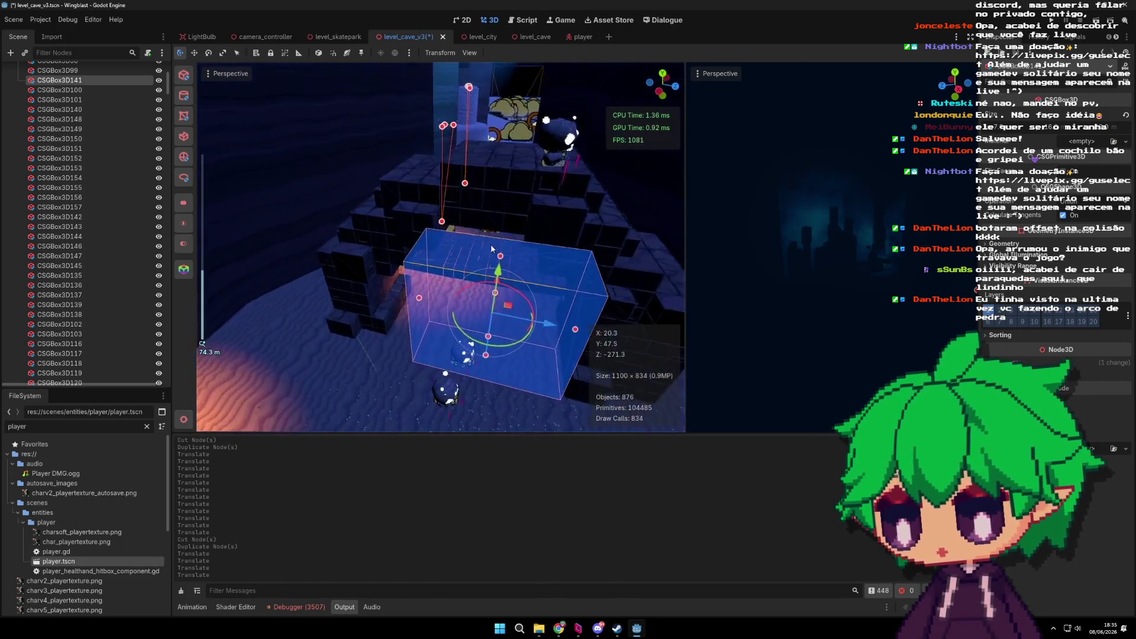
{"action": "left_click", "coordinate": [502, 290]}
{"action": "key", "text": "ctrl+z"}
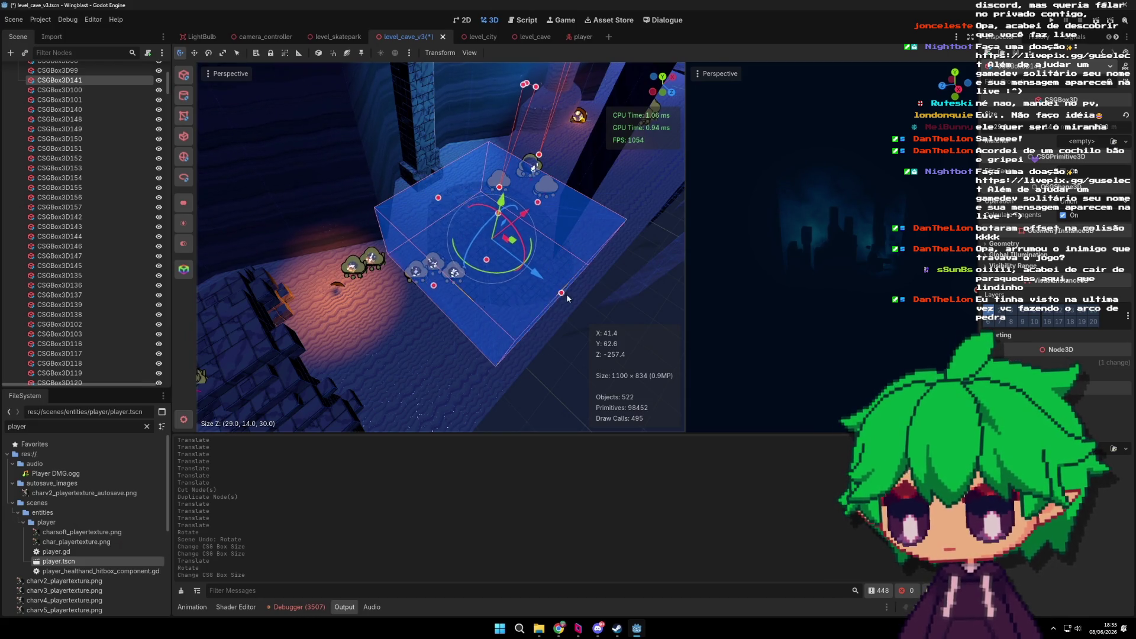
{"action": "scroll", "coordinate": [533, 287], "scroll_direction": "up", "scroll_amount": 5}
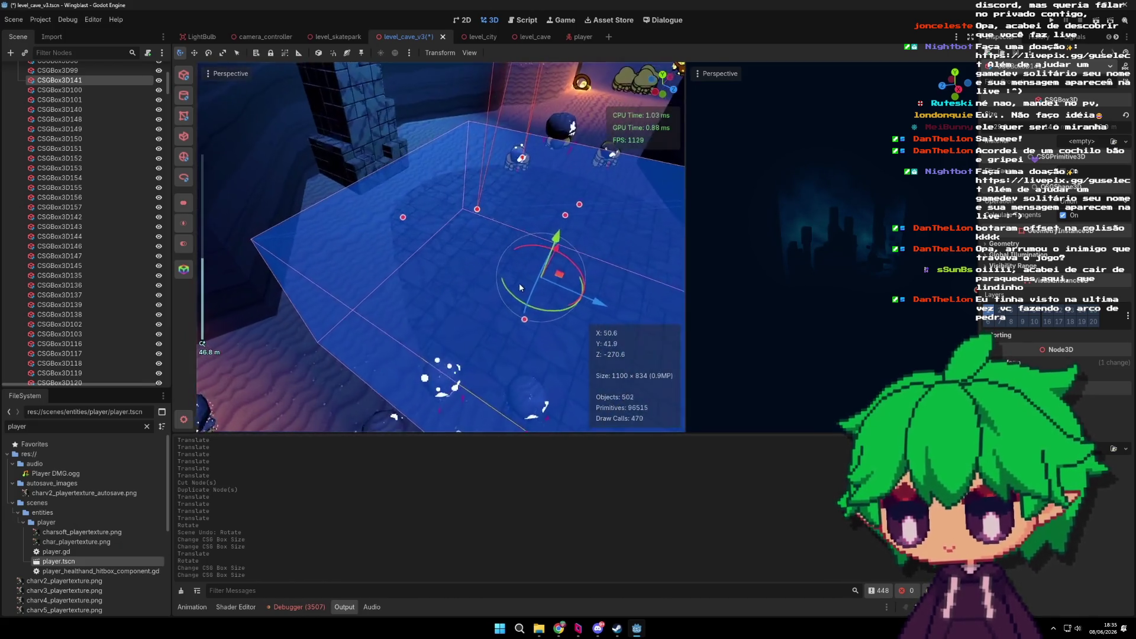
{"action": "mouse_move", "coordinate": [464, 152]}
{"action": "left_mouse_down"}
{"action": "mouse_move", "coordinate": [514, 295]}
{"action": "mouse_move", "coordinate": [413, 324]}
{"action": "left_mouse_up"}
Step: Duplicate the box, sliding the copy about 41 units along X and raising it
{"action": "key", "text": "ctrl+d"}
{"action": "left_click_drag", "start_coordinate": [466, 297], "coordinate": [647, 238]}
{"action": "key", "text": "f"}
{"action": "left_click_drag", "start_coordinate": [488, 206], "coordinate": [489, 177]}
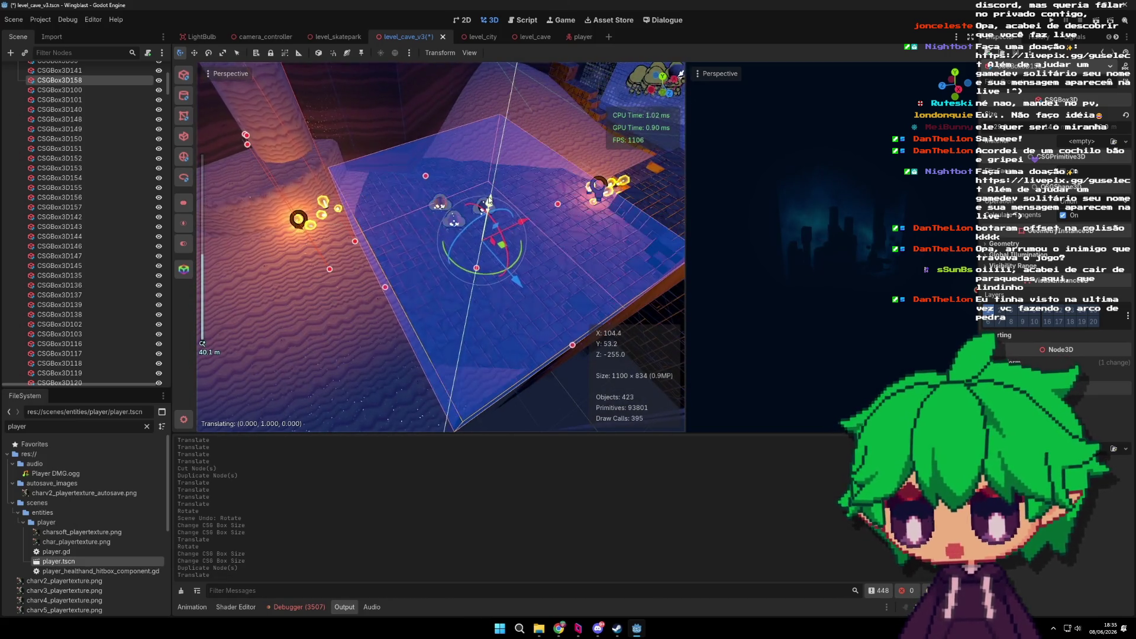
{"action": "scroll", "coordinate": [435, 243], "scroll_direction": "down", "scroll_amount": 3}
{"action": "mouse_move", "coordinate": [434, 243]}
{"action": "left_mouse_down"}
{"action": "mouse_move", "coordinate": [532, 232]}
{"action": "mouse_move", "coordinate": [463, 292]}
{"action": "mouse_move", "coordinate": [531, 230]}
{"action": "mouse_move", "coordinate": [469, 257]}
{"action": "mouse_move", "coordinate": [613, 275]}
{"action": "left_mouse_up"}
{"action": "scroll", "coordinate": [532, 233], "scroll_direction": "down", "scroll_amount": 6}
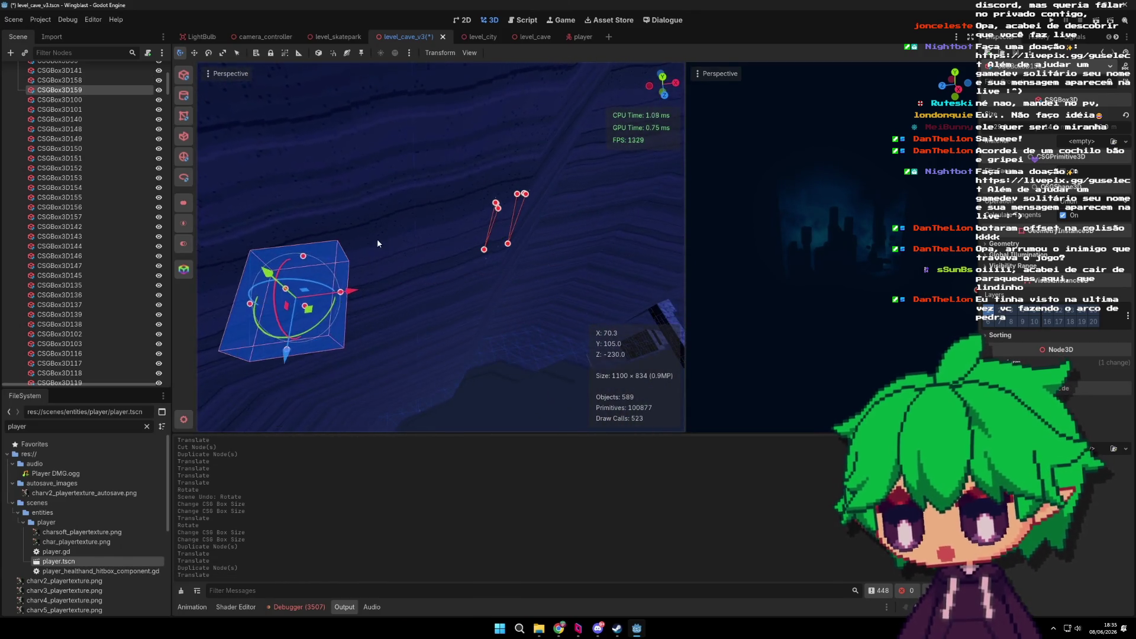
Step: Shift the box 3 units, then resize it: height, longer on Z, 58 units wide on X
{"action": "left_click_drag", "start_coordinate": [377, 243], "coordinate": [539, 229]}
{"action": "scroll", "coordinate": [497, 275], "scroll_direction": "up", "scroll_amount": 3}
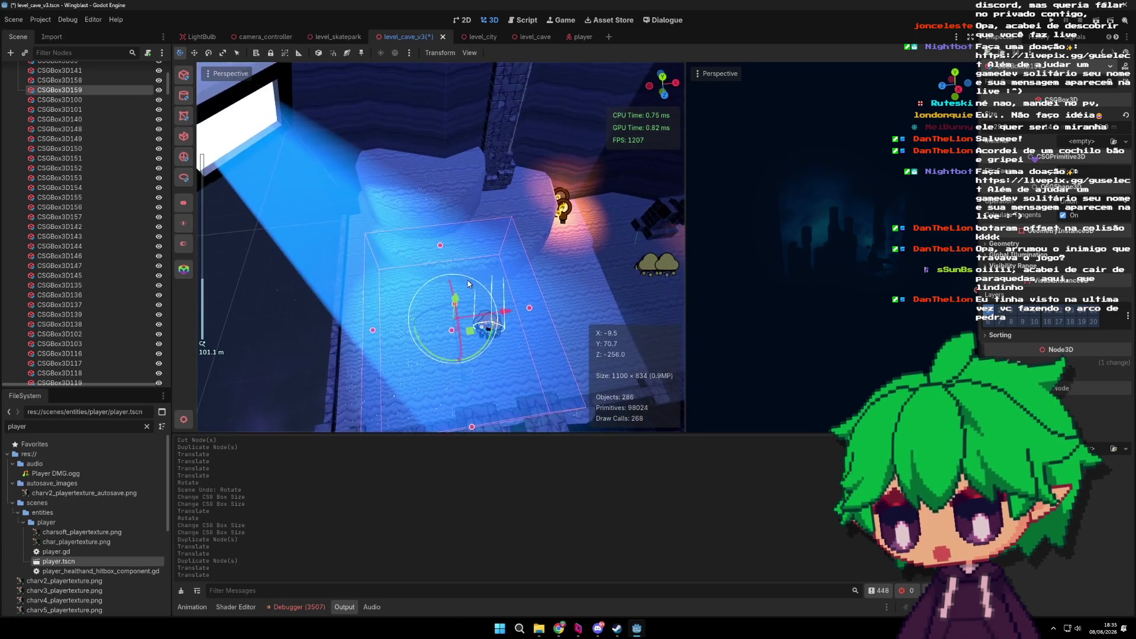
{"action": "scroll", "coordinate": [455, 291], "scroll_direction": "up", "scroll_amount": 2}
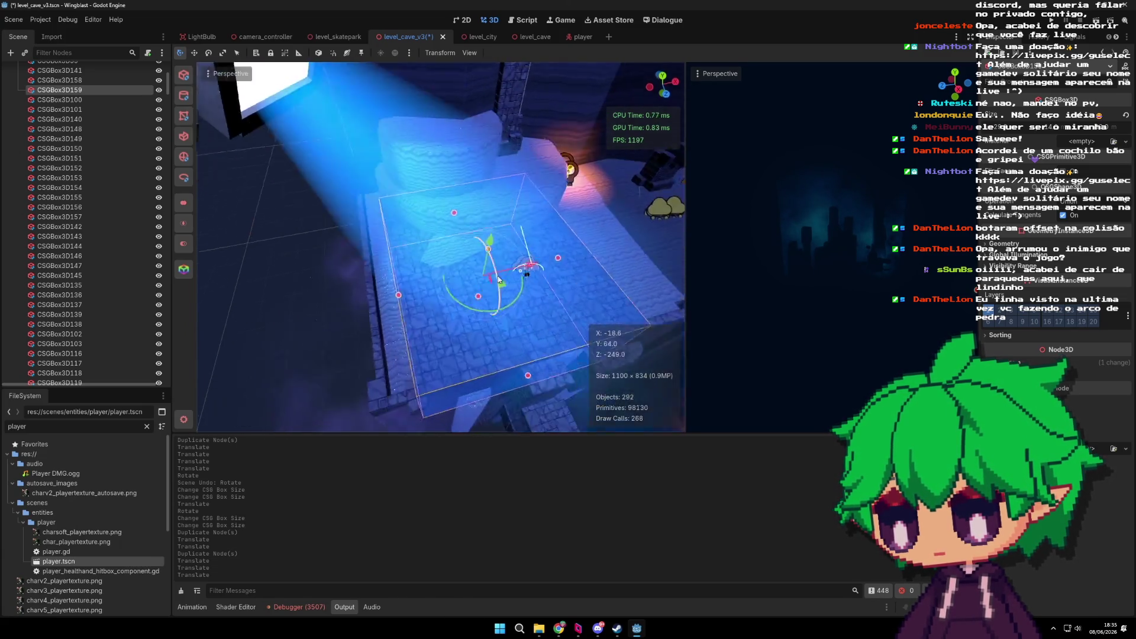
{"action": "mouse_move", "coordinate": [455, 292]}
{"action": "left_mouse_down"}
{"action": "mouse_move", "coordinate": [590, 217]}
{"action": "mouse_move", "coordinate": [528, 222]}
{"action": "left_mouse_up"}
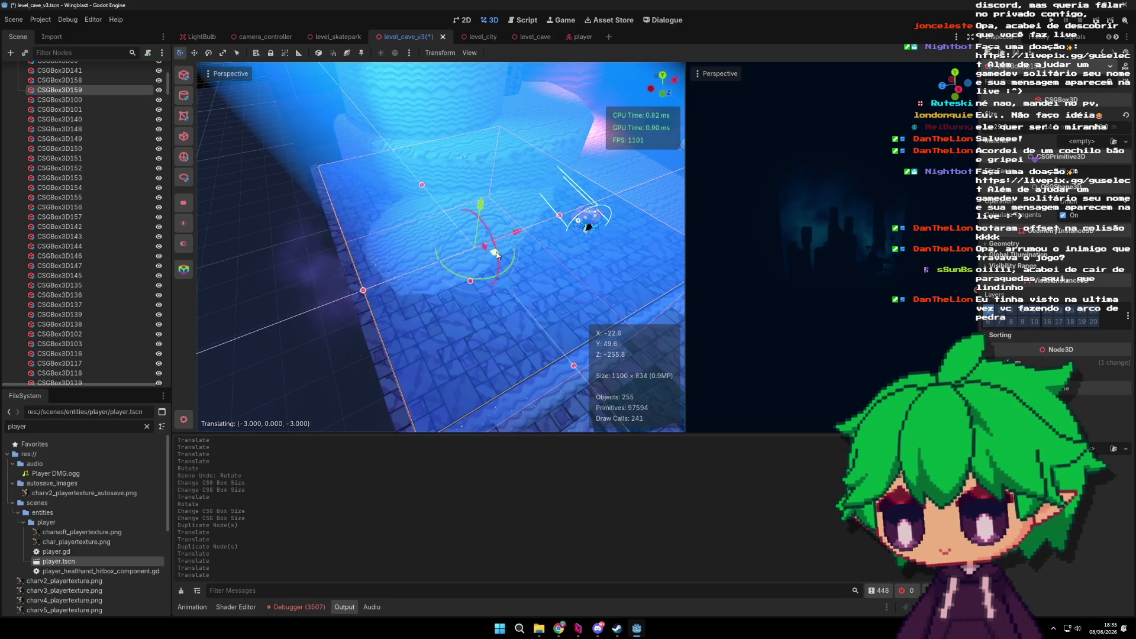
{"action": "left_click_drag", "start_coordinate": [526, 269], "coordinate": [440, 253]}
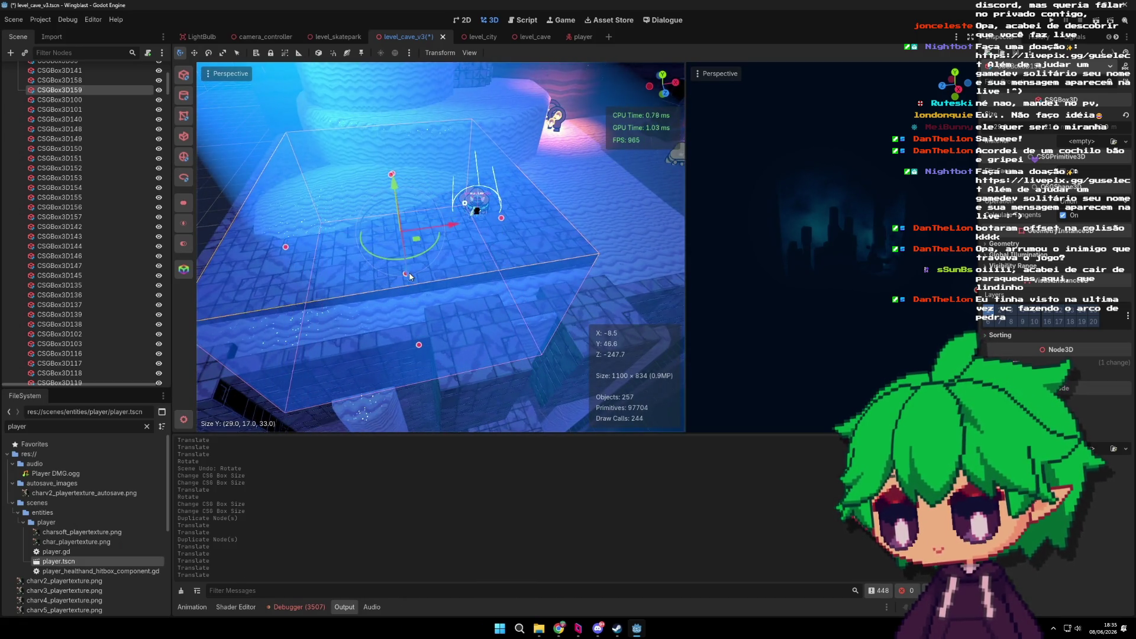
{"action": "scroll", "coordinate": [421, 283], "scroll_direction": "down", "scroll_amount": 1}
{"action": "left_click_drag", "start_coordinate": [421, 282], "coordinate": [540, 248]}
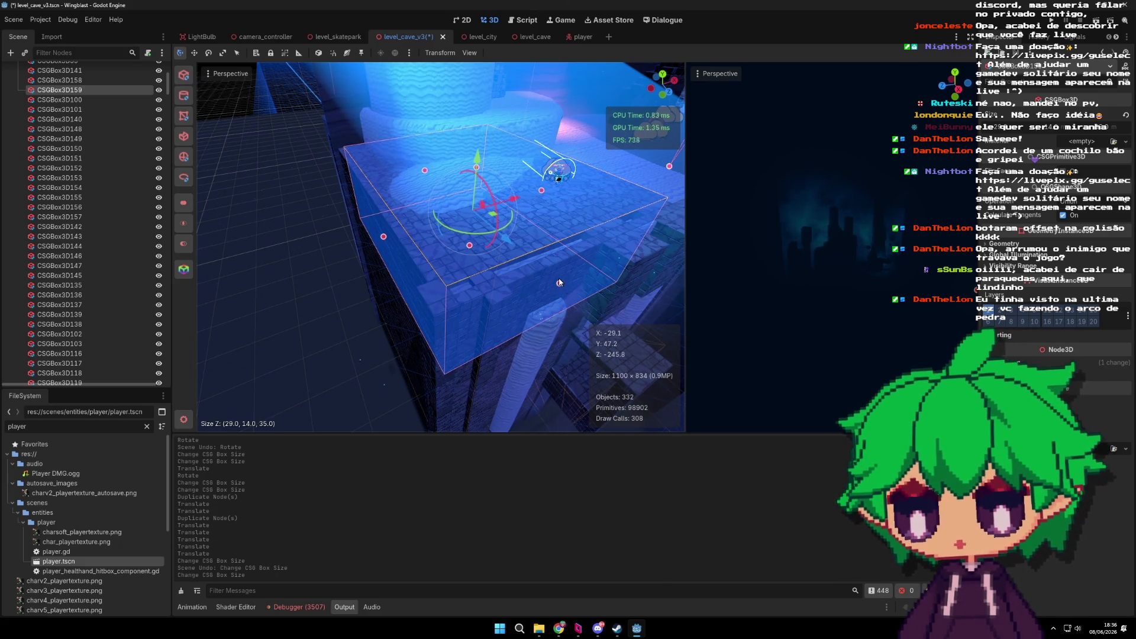
{"action": "left_click_drag", "start_coordinate": [567, 284], "coordinate": [514, 258]}
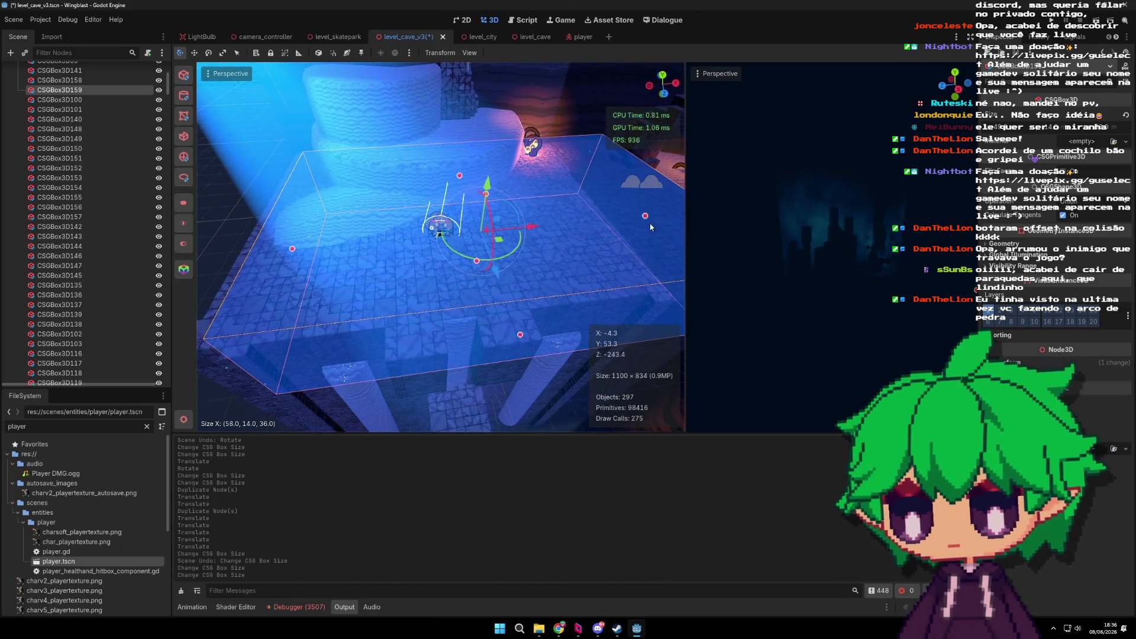
{"action": "left_click_drag", "start_coordinate": [589, 231], "coordinate": [562, 268]}
{"action": "left_click_drag", "start_coordinate": [414, 193], "coordinate": [541, 273]}
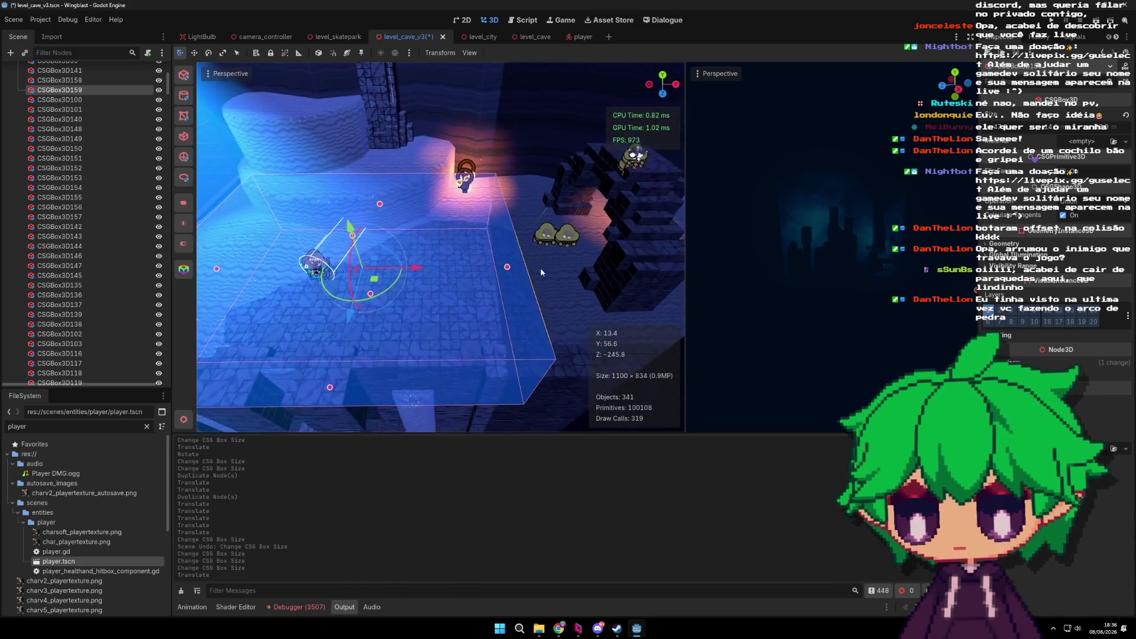
{"action": "mouse_move", "coordinate": [507, 268]}
{"action": "left_mouse_down"}
{"action": "mouse_move", "coordinate": [657, 271]}
{"action": "mouse_move", "coordinate": [456, 176]}
{"action": "mouse_move", "coordinate": [457, 189]}
{"action": "mouse_move", "coordinate": [466, 183]}
{"action": "left_mouse_up"}
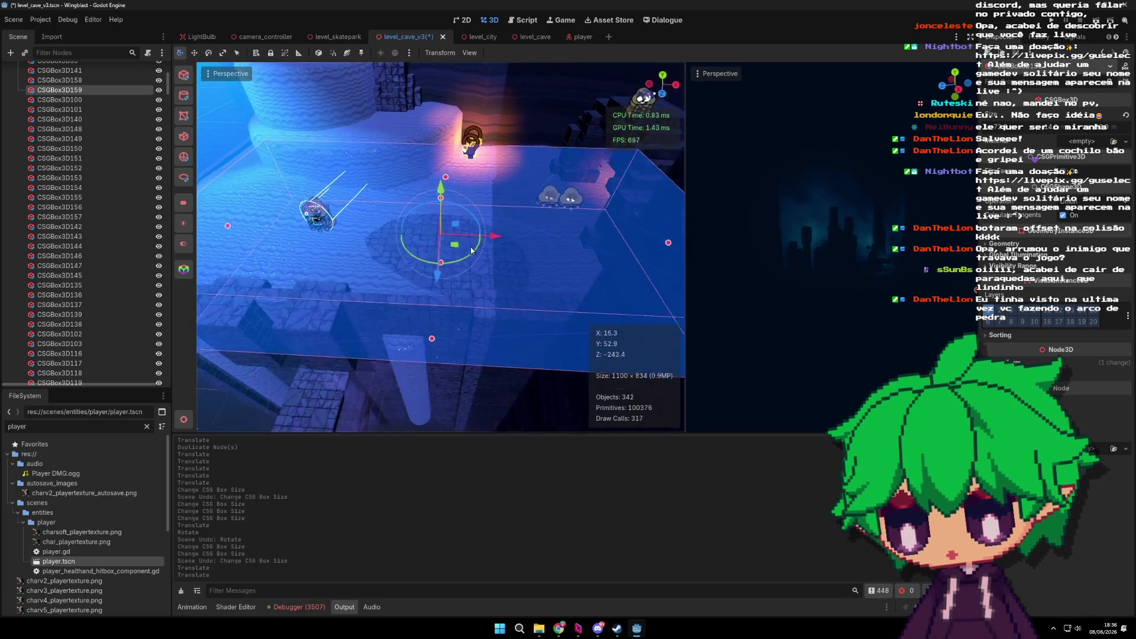
Step: Reposition the box over the sand floor, raising it and moving it back and across
{"action": "scroll", "coordinate": [473, 207], "scroll_direction": "up", "scroll_amount": 5}
{"action": "mouse_move", "coordinate": [479, 228]}
{"action": "left_mouse_down"}
{"action": "mouse_move", "coordinate": [535, 260]}
{"action": "mouse_move", "coordinate": [449, 282]}
{"action": "mouse_move", "coordinate": [562, 270]}
{"action": "mouse_move", "coordinate": [568, 296]}
{"action": "mouse_move", "coordinate": [477, 318]}
{"action": "mouse_move", "coordinate": [510, 284]}
{"action": "mouse_move", "coordinate": [533, 303]}
{"action": "left_mouse_up"}
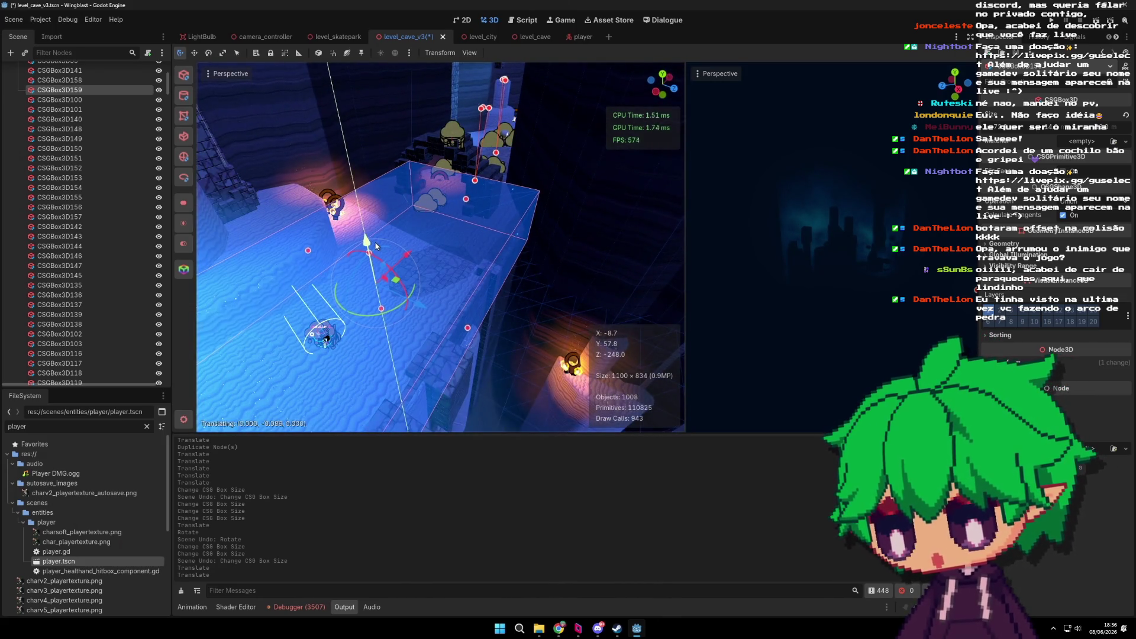
{"action": "scroll", "coordinate": [395, 248], "scroll_direction": "up", "scroll_amount": 2}
{"action": "left_click_drag", "start_coordinate": [335, 261], "coordinate": [344, 258]}
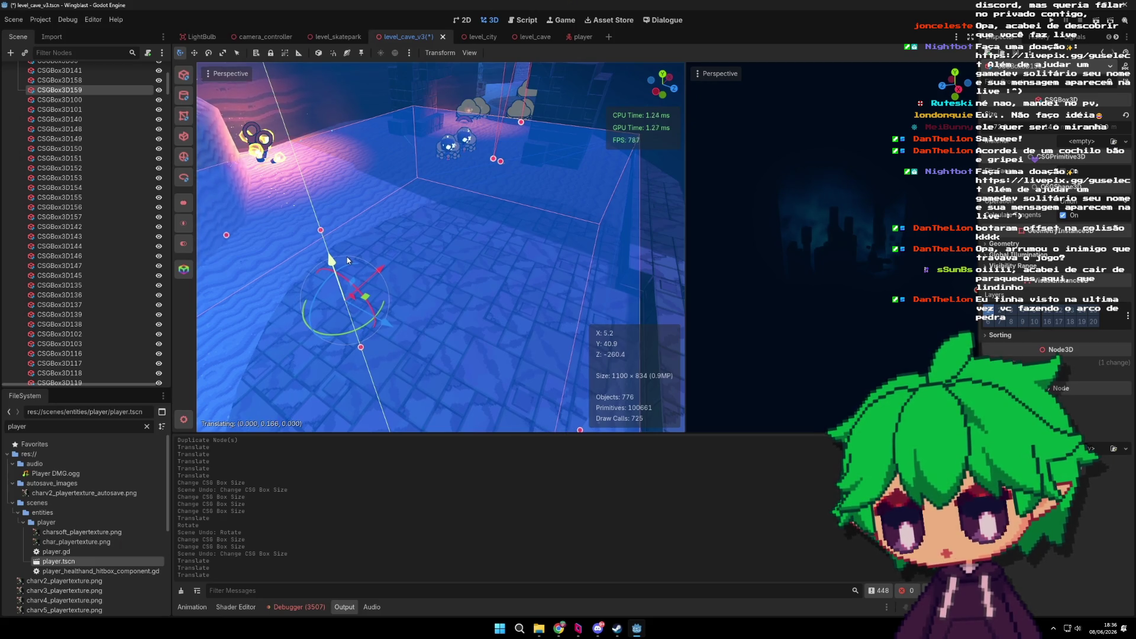
{"action": "scroll", "coordinate": [431, 251], "scroll_direction": "down", "scroll_amount": 2}
{"action": "mouse_move", "coordinate": [431, 255]}
{"action": "left_mouse_down"}
{"action": "mouse_move", "coordinate": [391, 267]}
{"action": "mouse_move", "coordinate": [516, 287]}
{"action": "mouse_move", "coordinate": [432, 346]}
{"action": "left_mouse_up"}
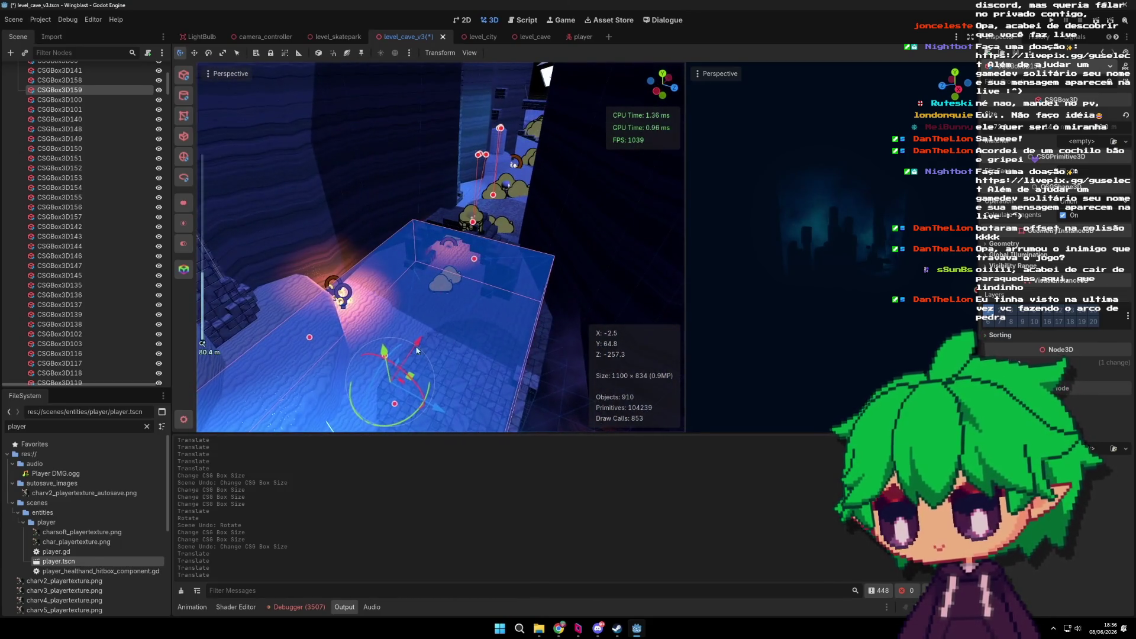
{"action": "mouse_move", "coordinate": [435, 410]}
{"action": "left_mouse_down"}
{"action": "mouse_move", "coordinate": [362, 372]}
{"action": "mouse_move", "coordinate": [426, 376]}
{"action": "mouse_move", "coordinate": [535, 310]}
{"action": "left_mouse_up"}
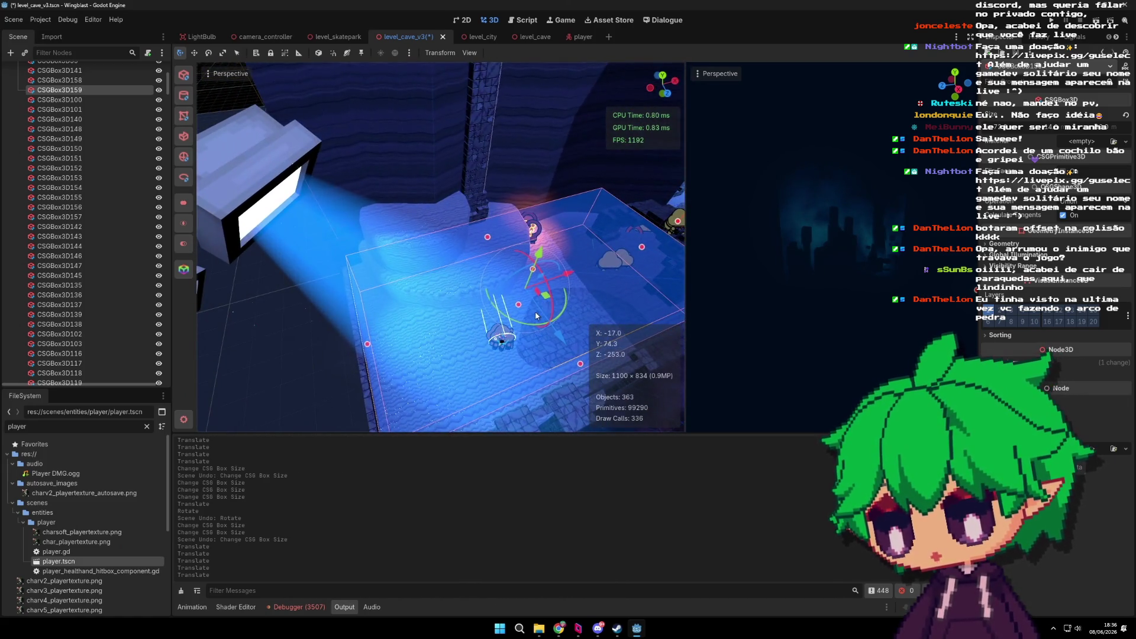
{"action": "left_click_drag", "start_coordinate": [518, 265], "coordinate": [516, 262]}
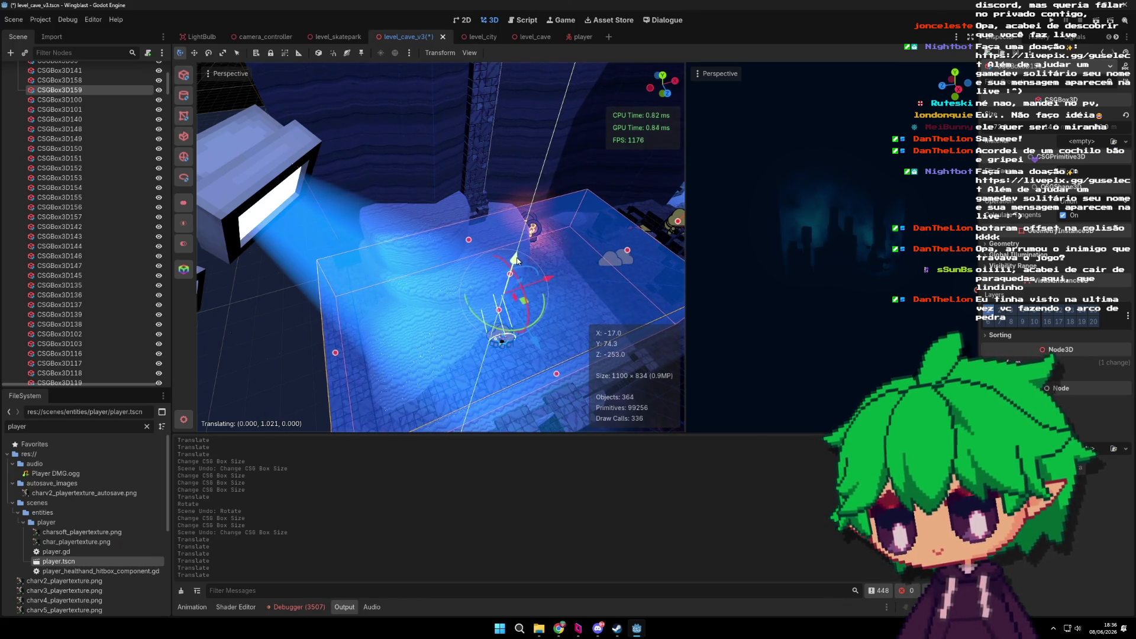
{"action": "left_click_drag", "start_coordinate": [525, 305], "coordinate": [436, 287]}
Step: Shrink the box from its left side and lower it slightly beside the wall
{"action": "scroll", "coordinate": [403, 320], "scroll_direction": "up", "scroll_amount": 3}
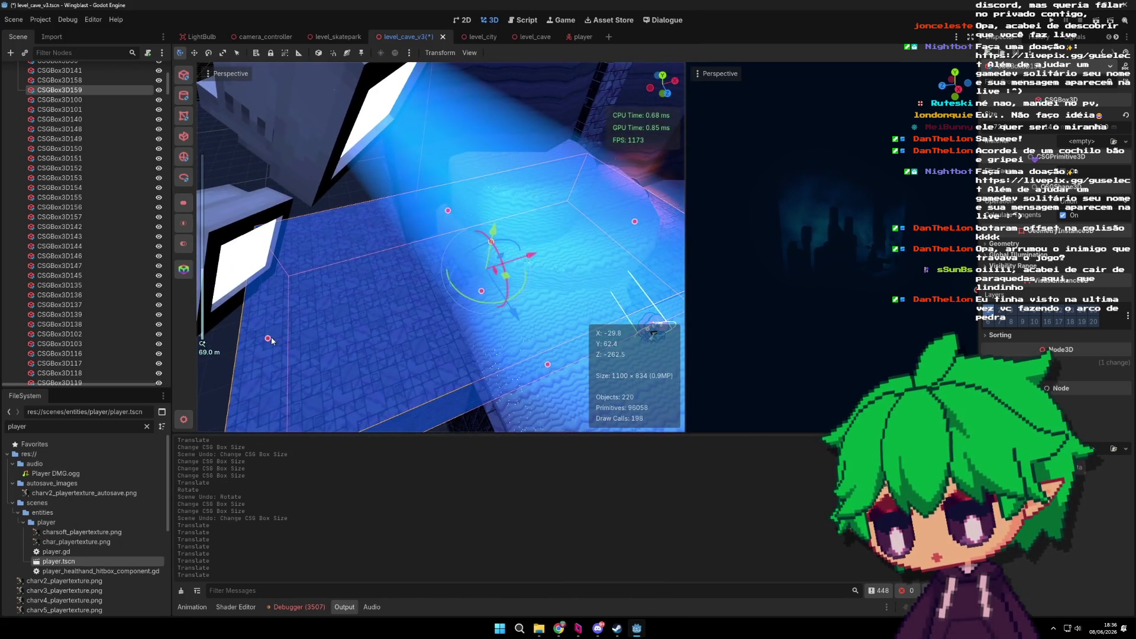
{"action": "left_click_drag", "start_coordinate": [268, 339], "coordinate": [442, 304]}
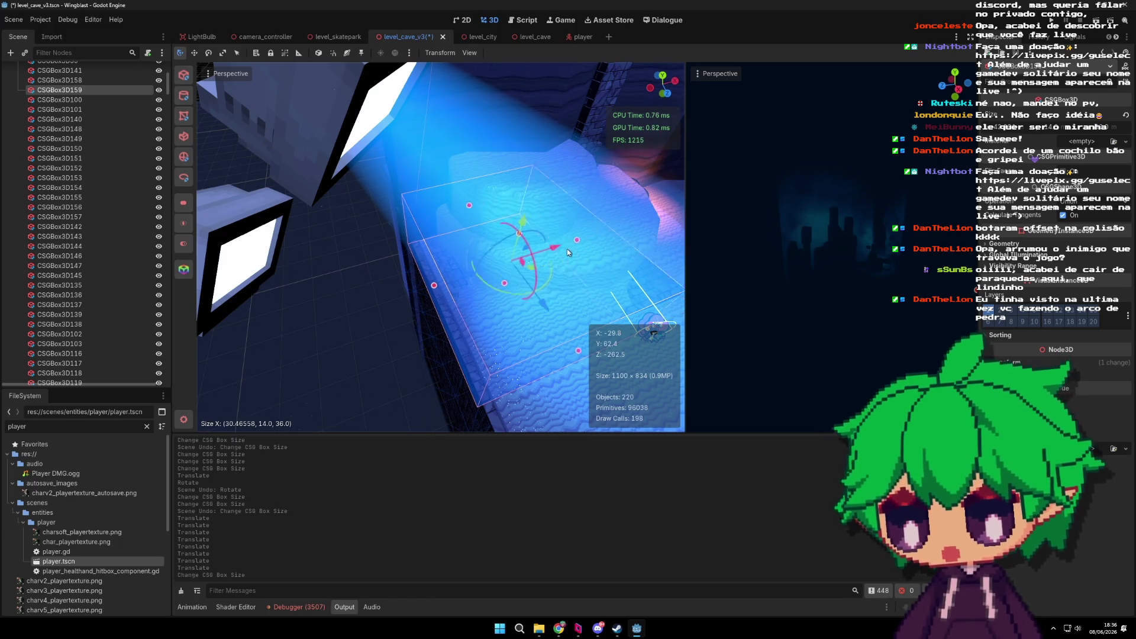
{"action": "scroll", "coordinate": [536, 271], "scroll_direction": "up", "scroll_amount": 3}
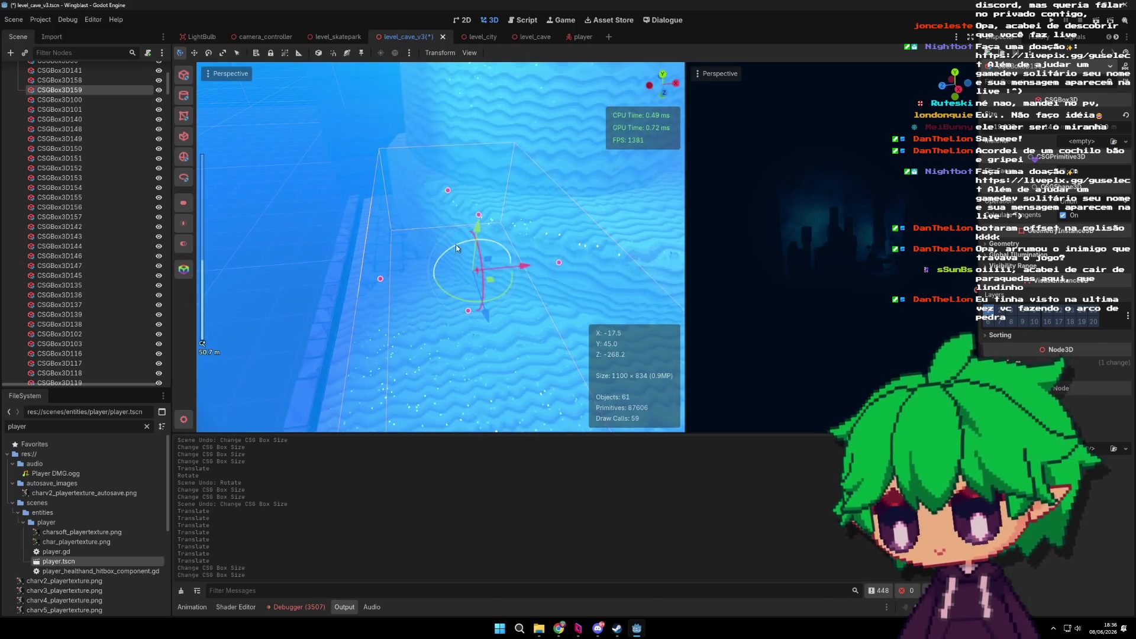
{"action": "left_click_drag", "start_coordinate": [383, 277], "coordinate": [391, 277]}
{"action": "scroll", "coordinate": [422, 268], "scroll_direction": "up", "scroll_amount": 2}
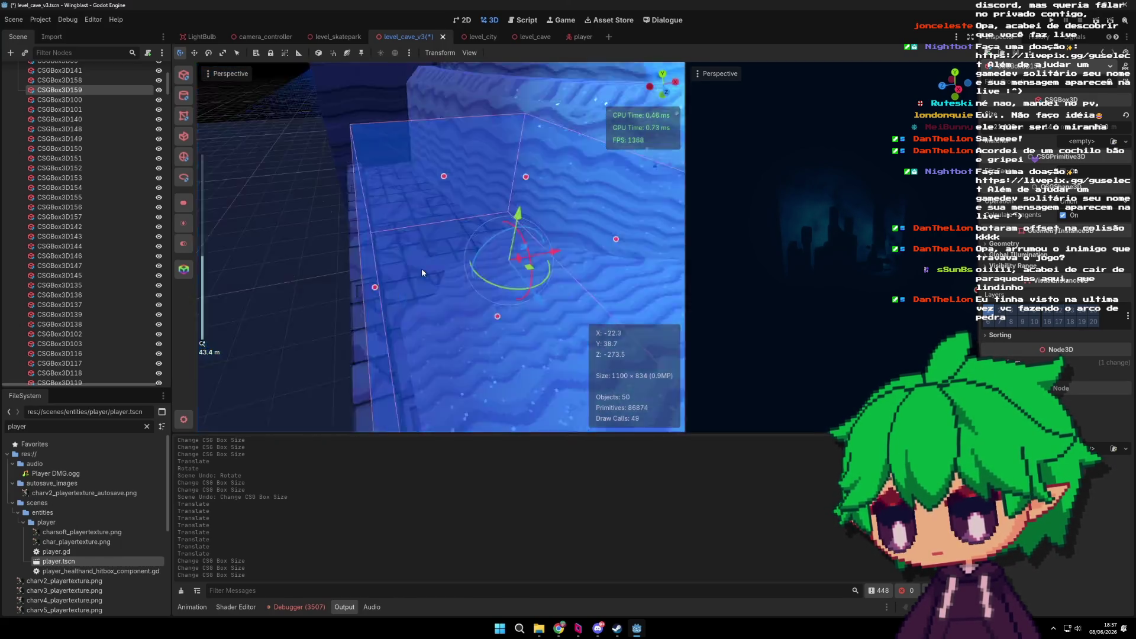
{"action": "left_click_drag", "start_coordinate": [540, 208], "coordinate": [543, 219]}
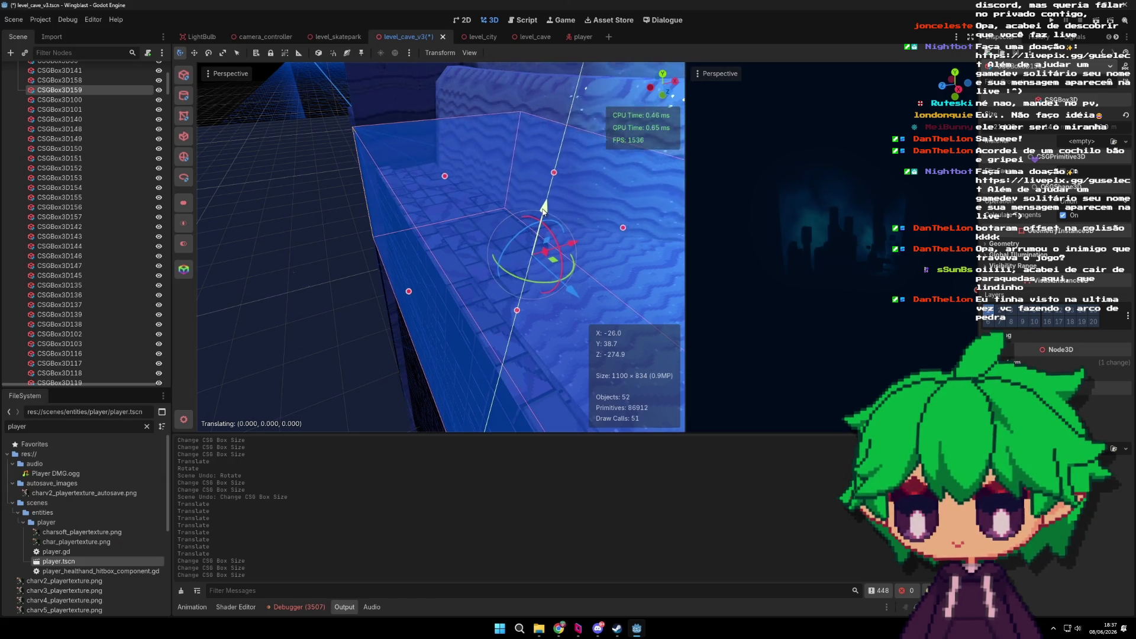
{"action": "scroll", "coordinate": [543, 219], "scroll_direction": "down", "scroll_amount": 3}
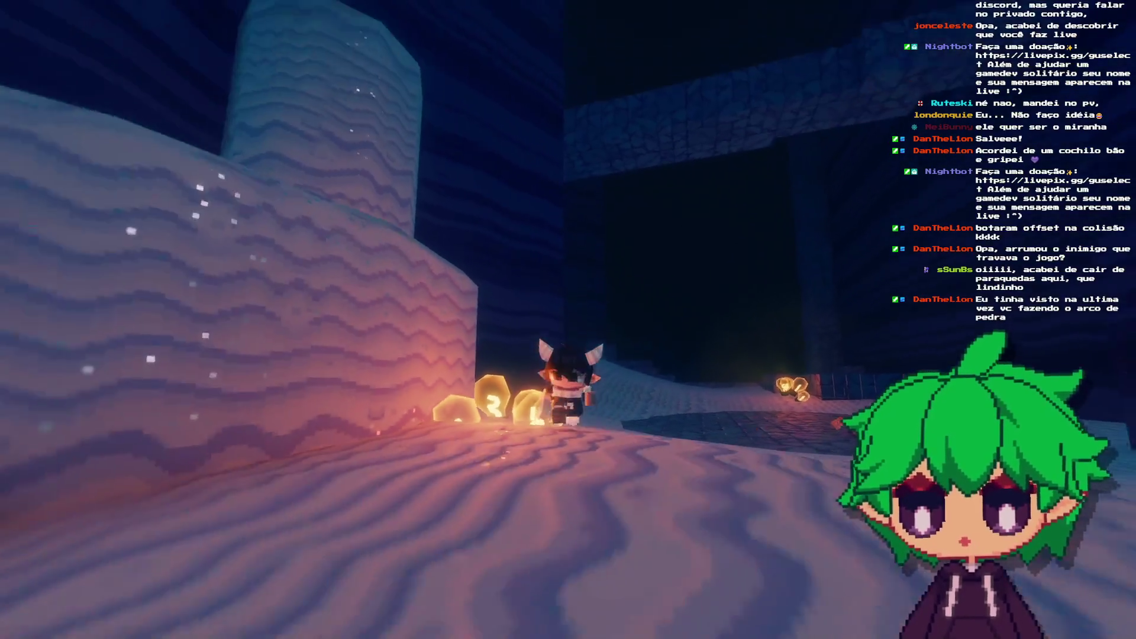
{"action": "key", "text": "p"}
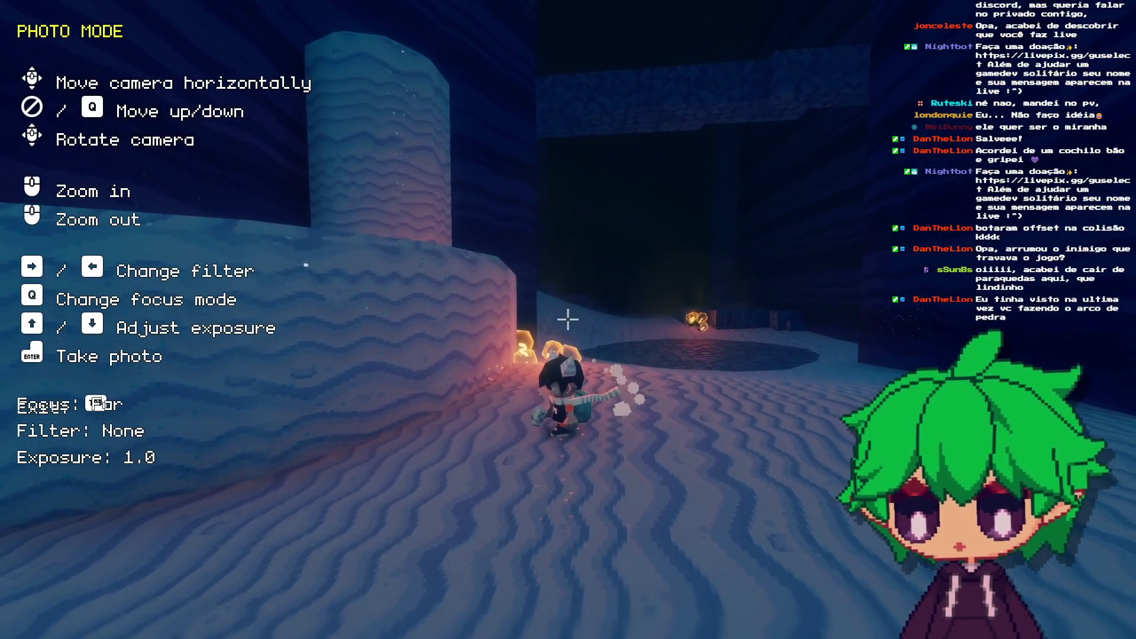
{"action": "key", "text": "Escape"}
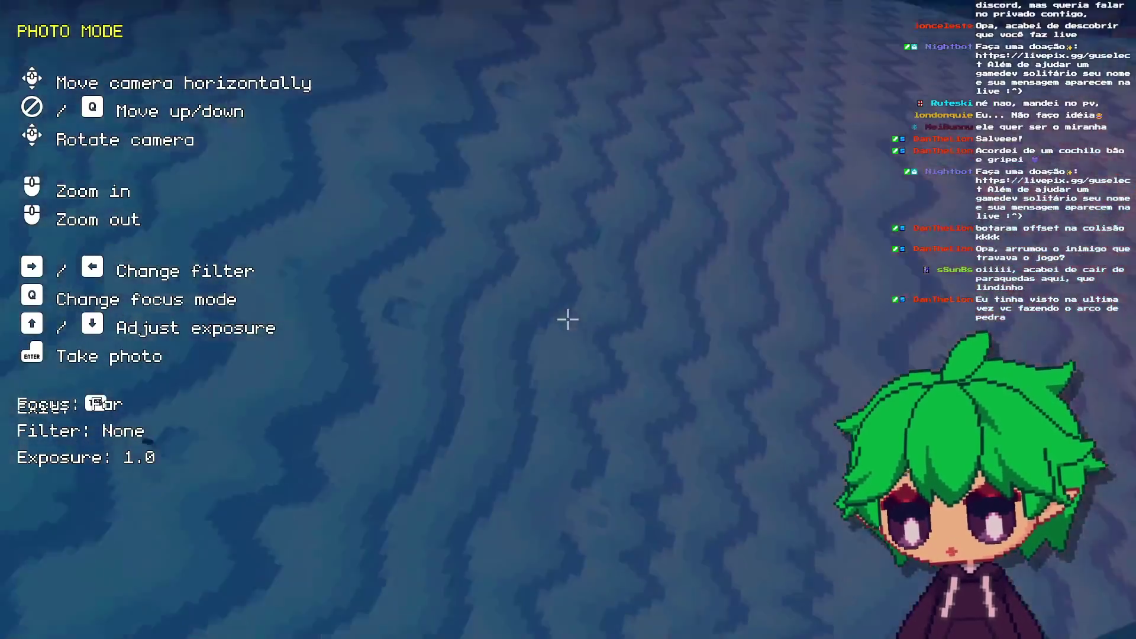
{"action": "key", "text": "q"}
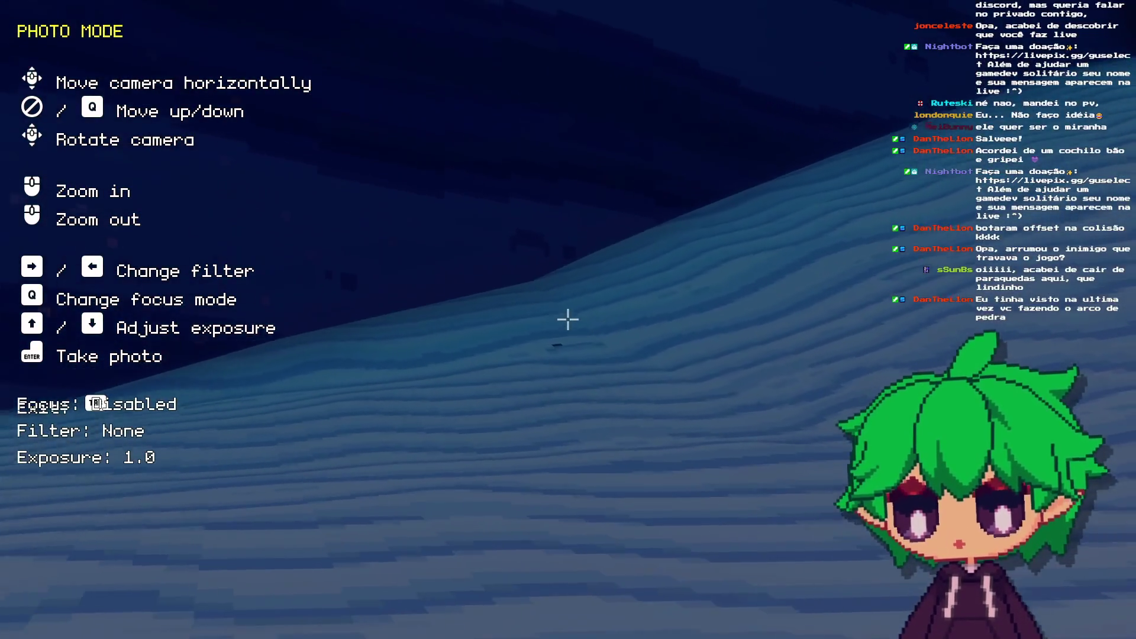
{"action": "key", "text": "Escape"}
{"action": "key", "text": "d"}
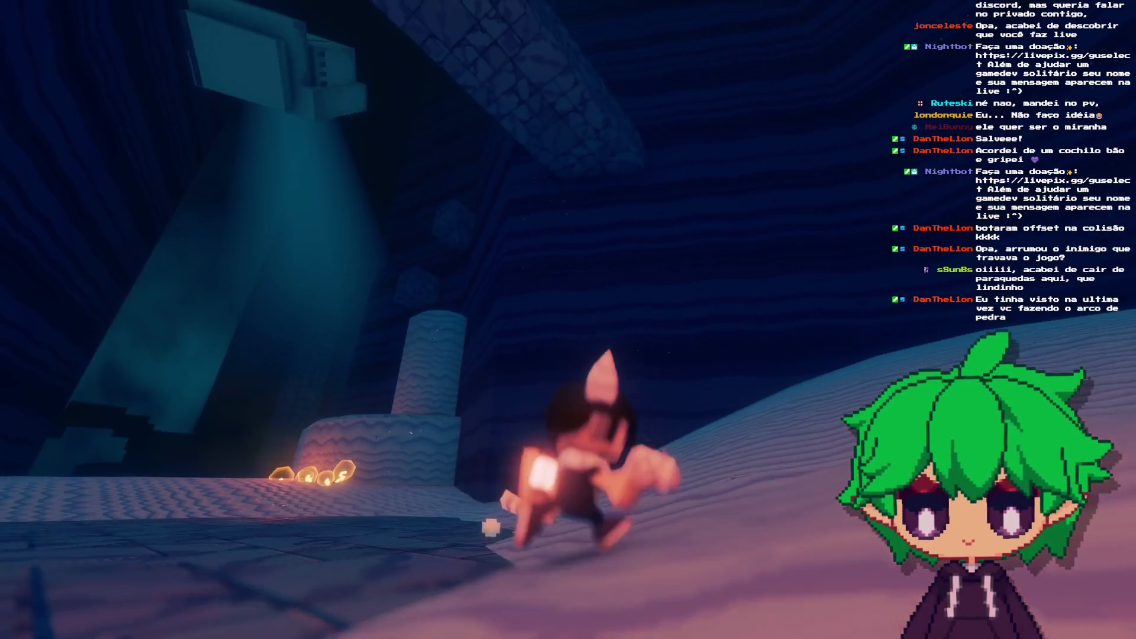
{"action": "key", "text": "w"}
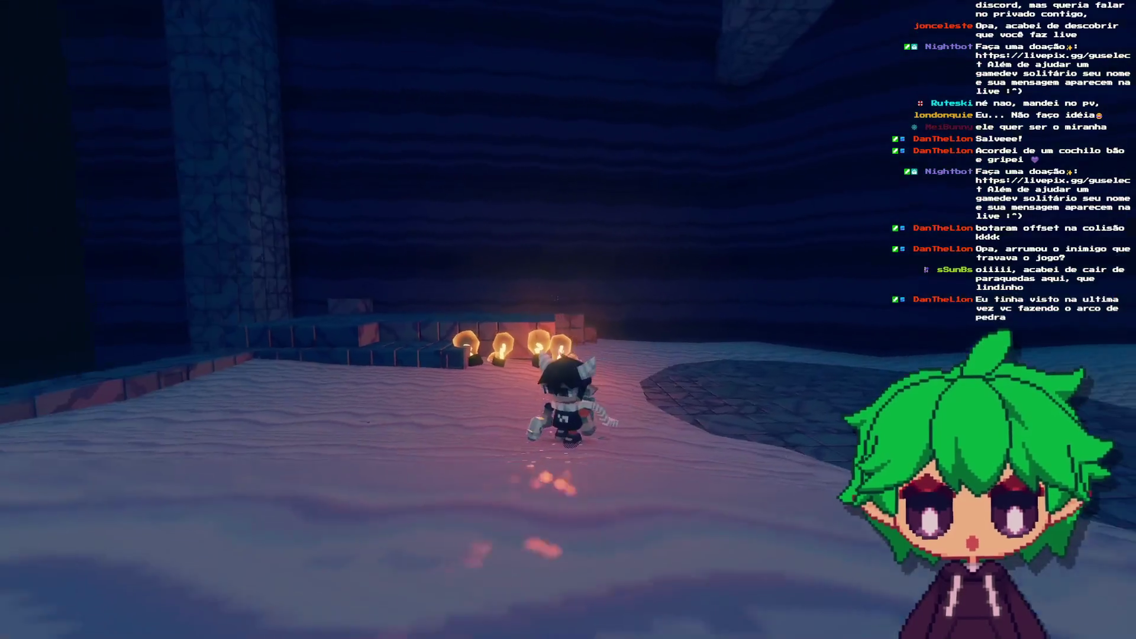
{"action": "key", "text": "w"}
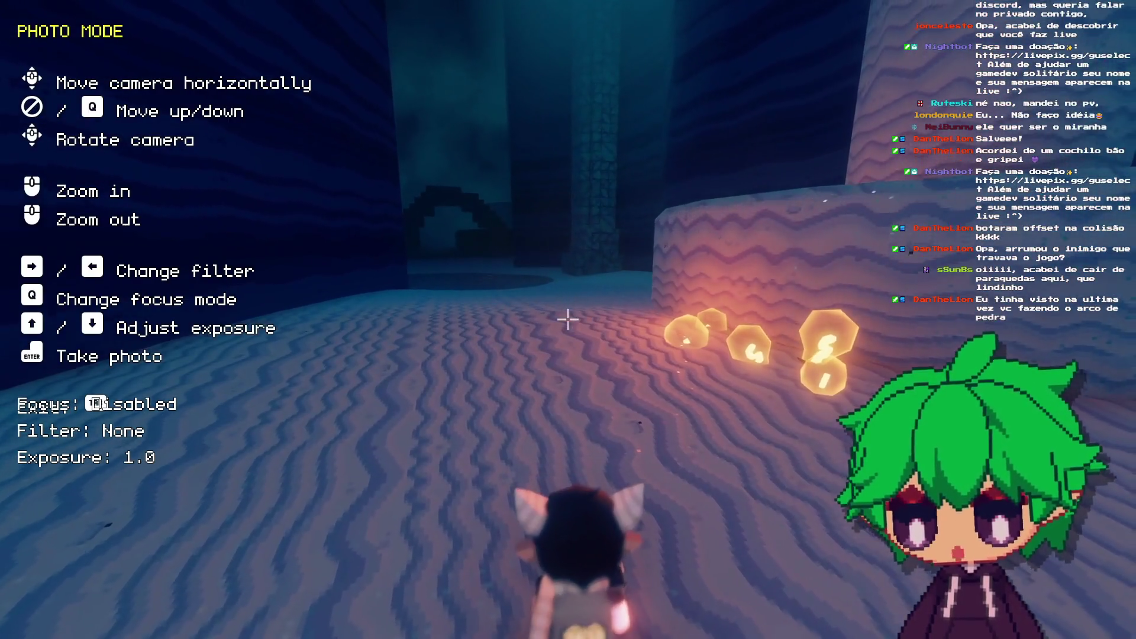
{"action": "key", "text": "Escape"}
{"action": "key", "text": "w"}
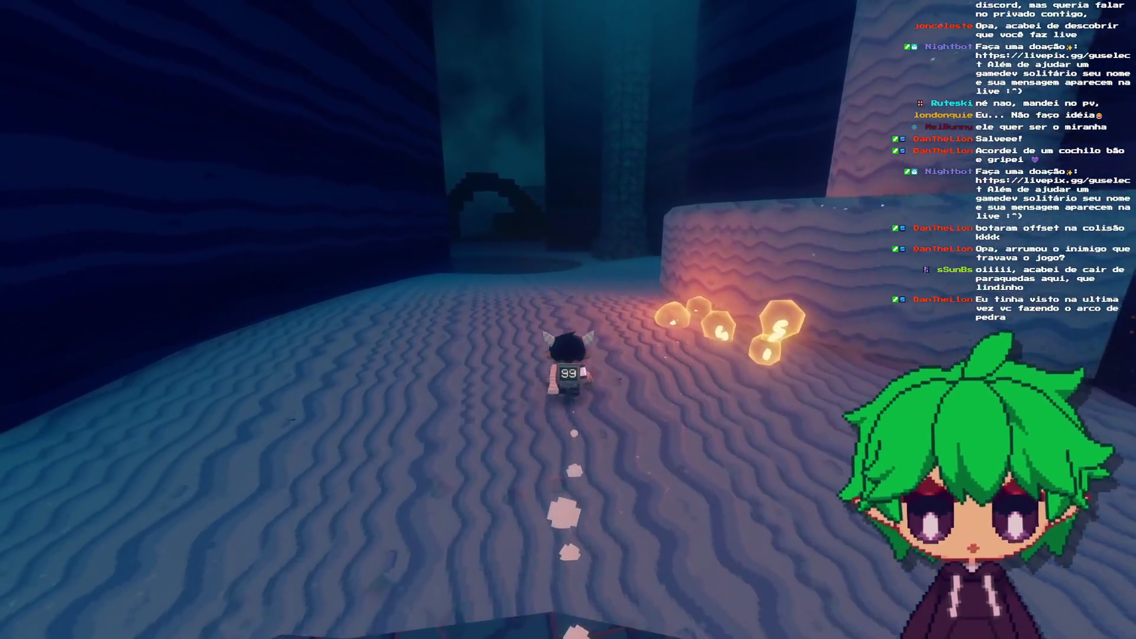
{"action": "key", "text": "a"}
{"action": "key", "text": "d"}
{"action": "key", "text": "w"}
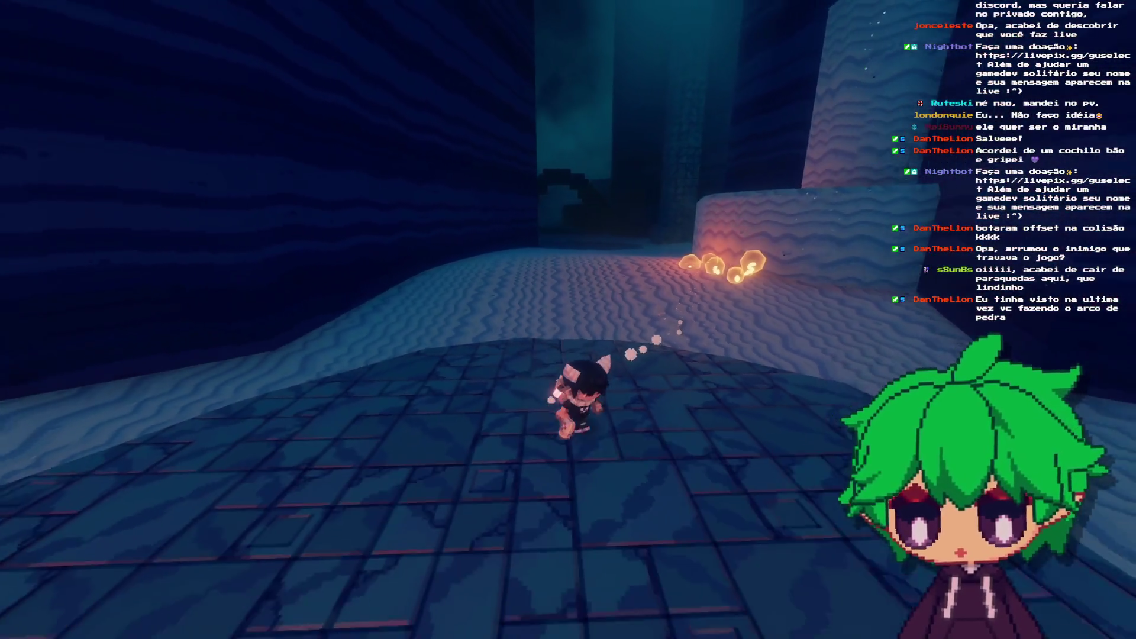
{"action": "key", "text": "a"}
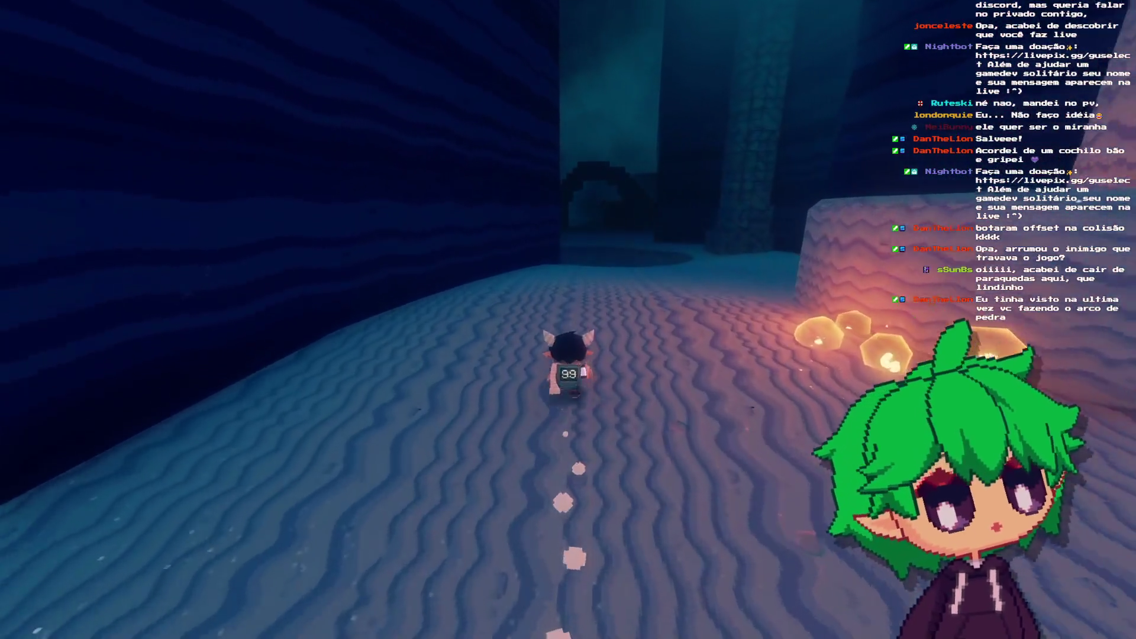
{"action": "key", "text": "s"}
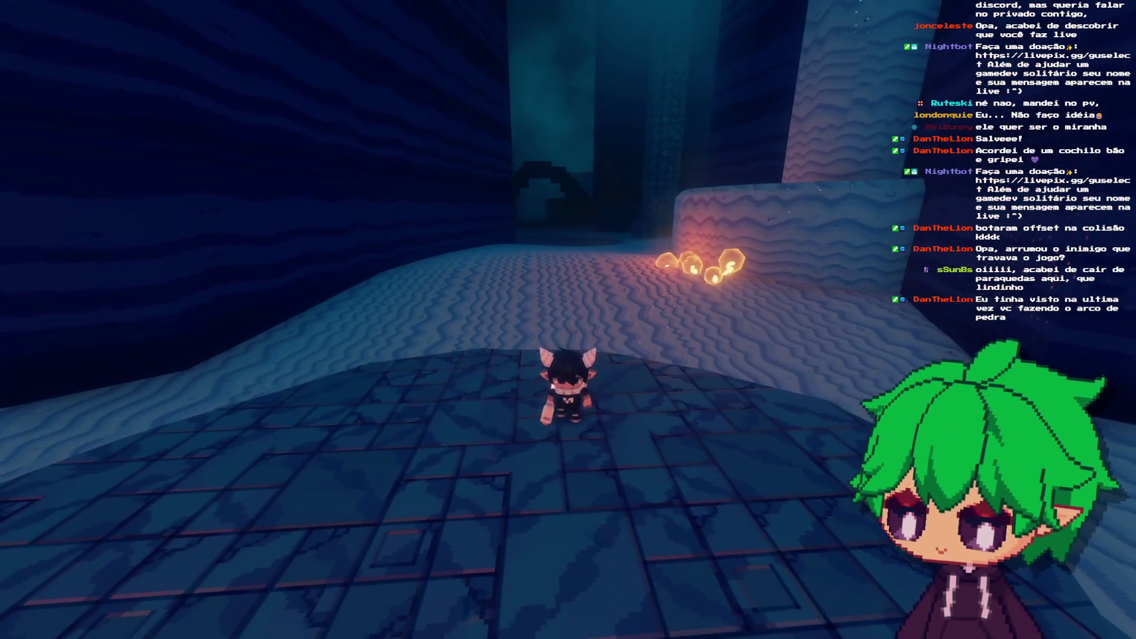
{"action": "key", "text": "w"}
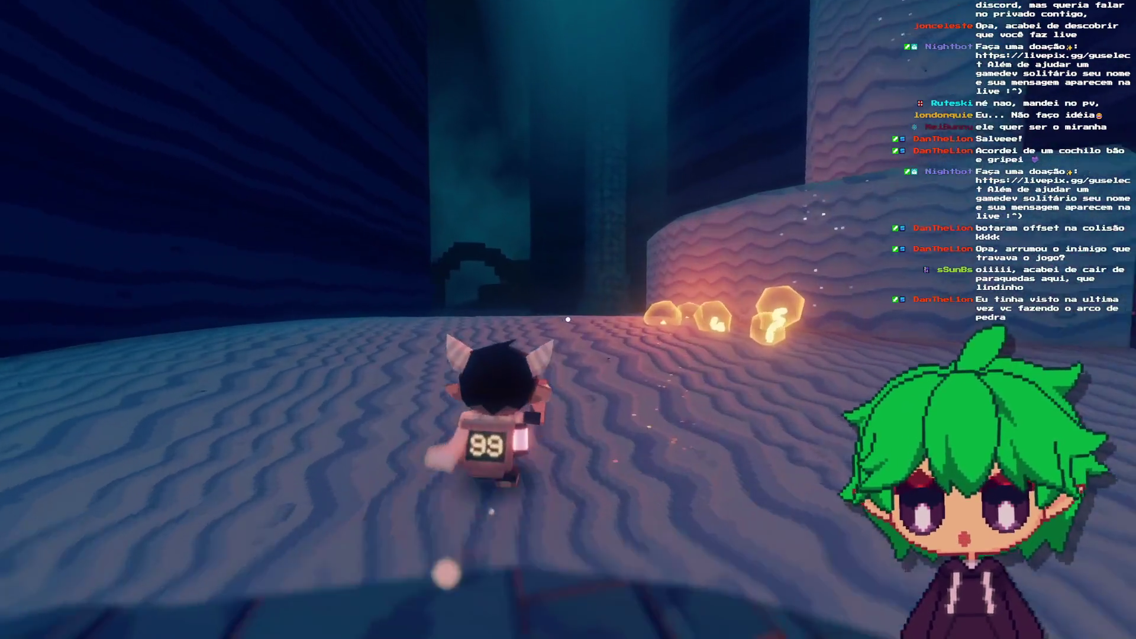
{"action": "left_click", "coordinate": [567, 320]}
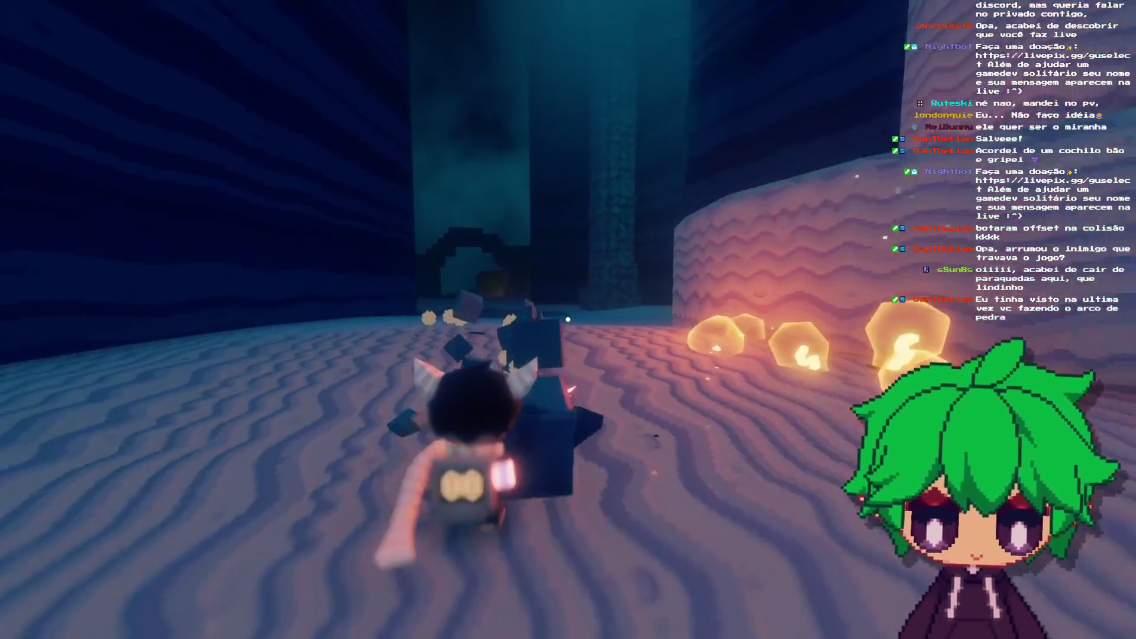
{"action": "key", "text": "w"}
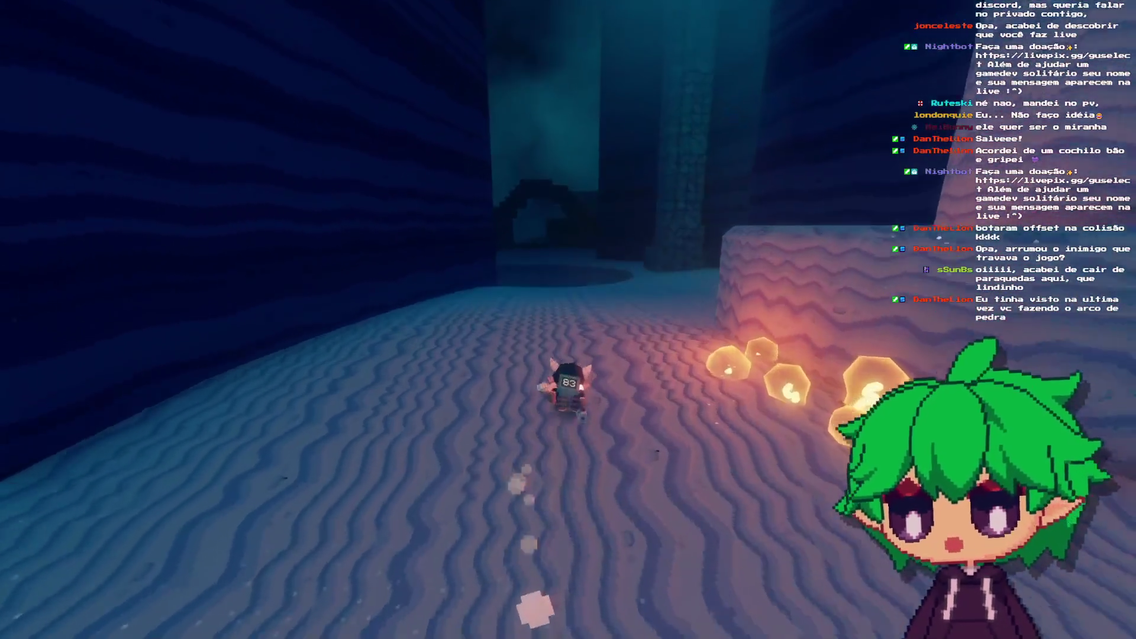
{"action": "key", "text": "w"}
{"action": "key", "text": "w"}
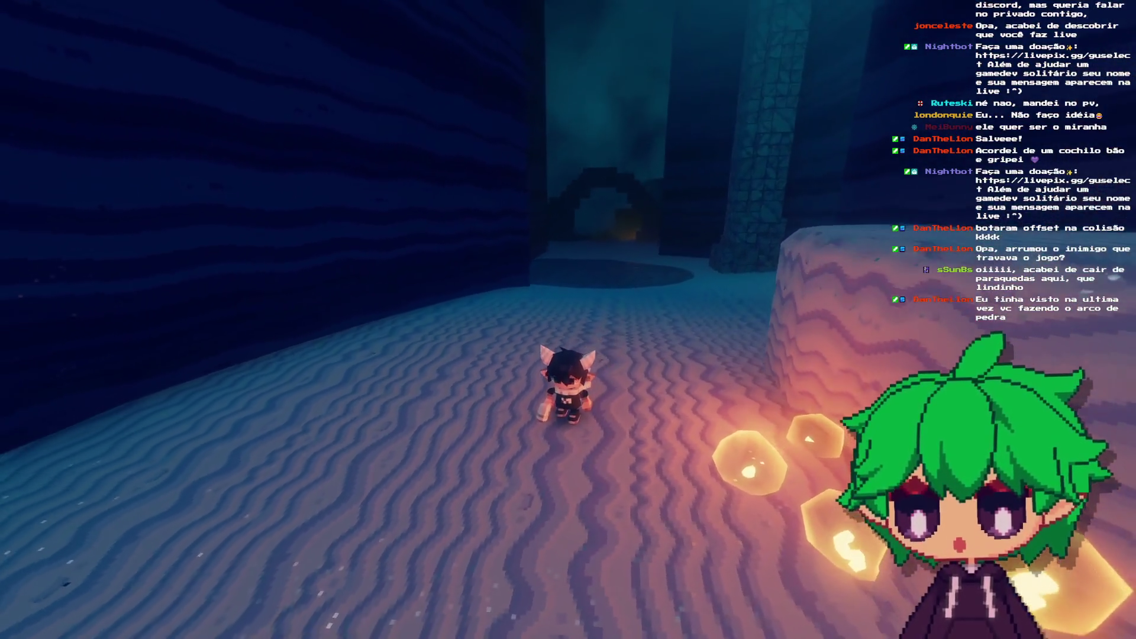
{"action": "key", "text": "w"}
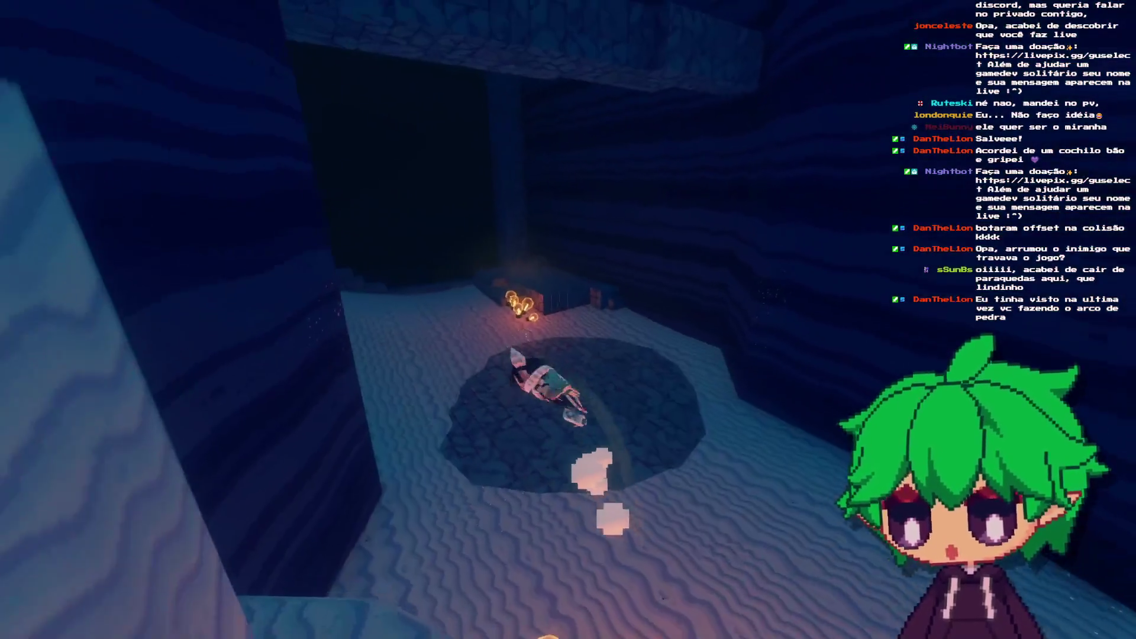
{"action": "key", "text": "w"}
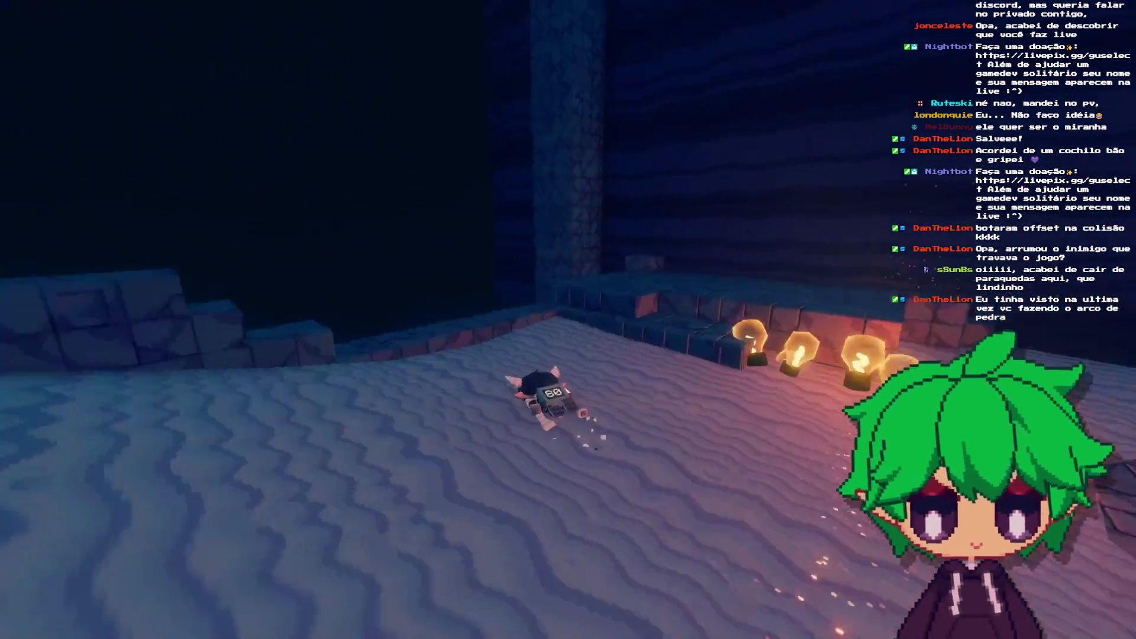
{"action": "key", "text": "w"}
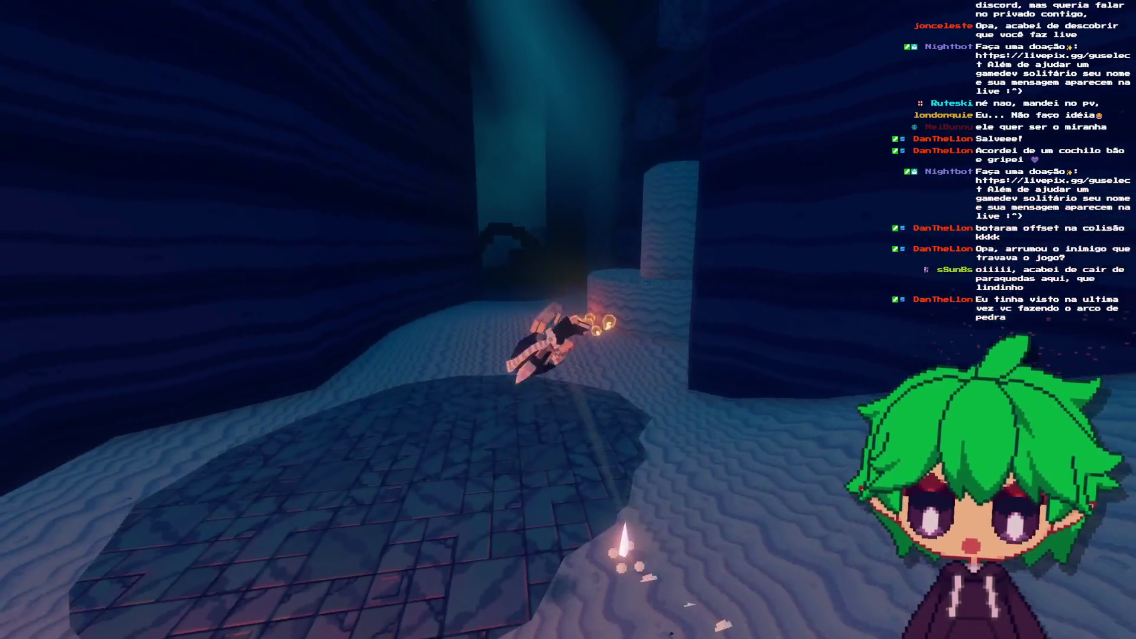
{"action": "key", "text": "w"}
{"action": "key", "text": "a"}
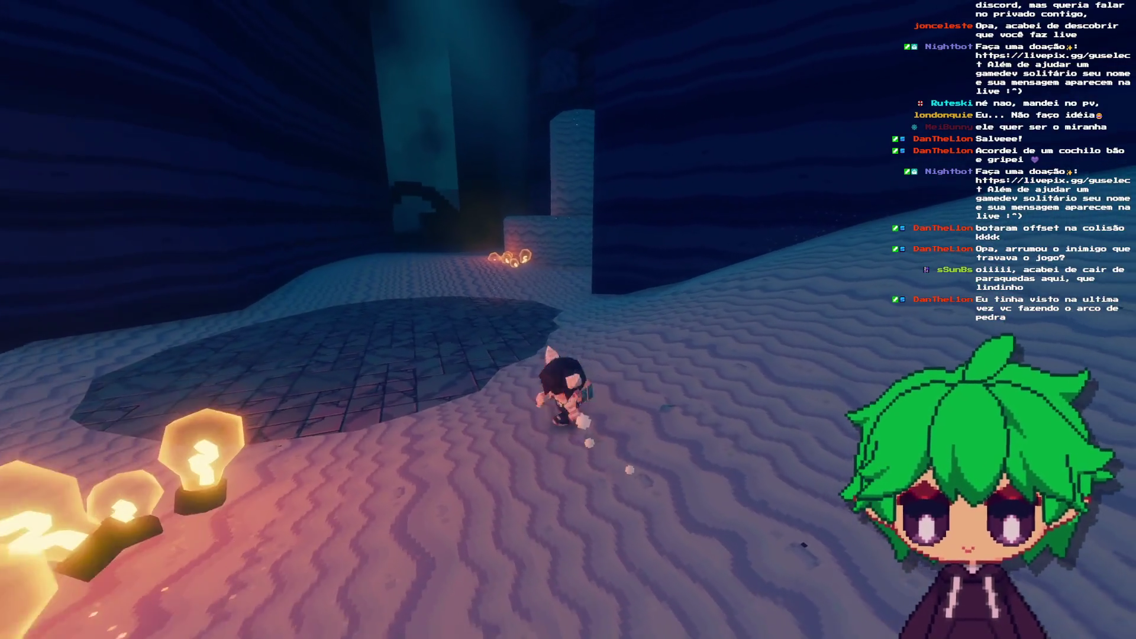
{"action": "key", "text": "d"}
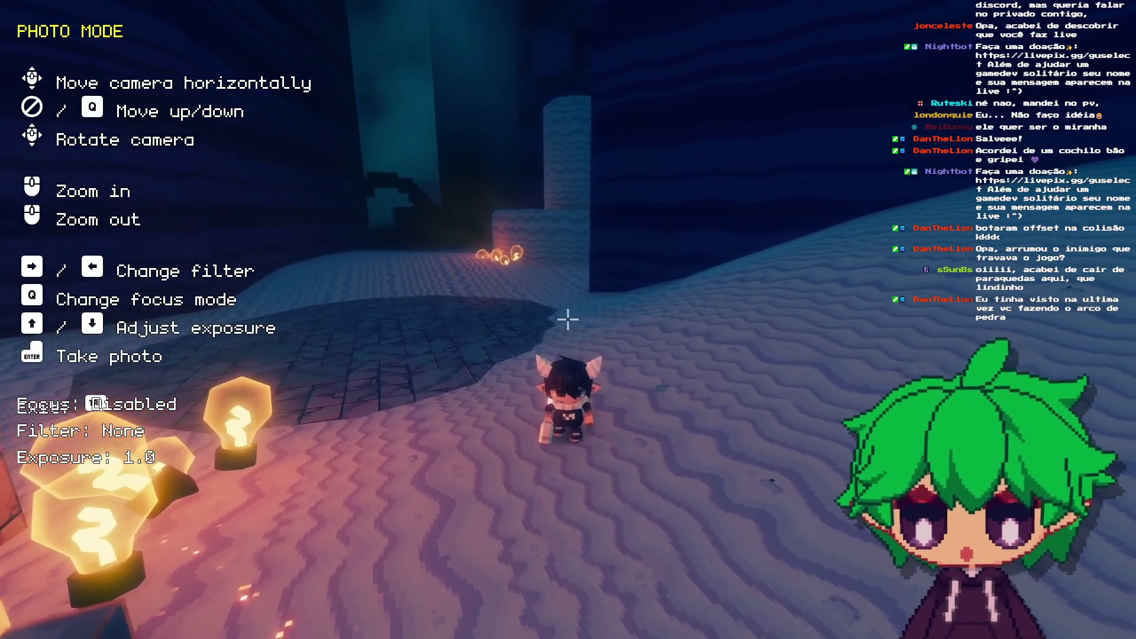
Step: Shift the photo-mode camera sideways, then exit photo mode
{"action": "key", "text": "d"}
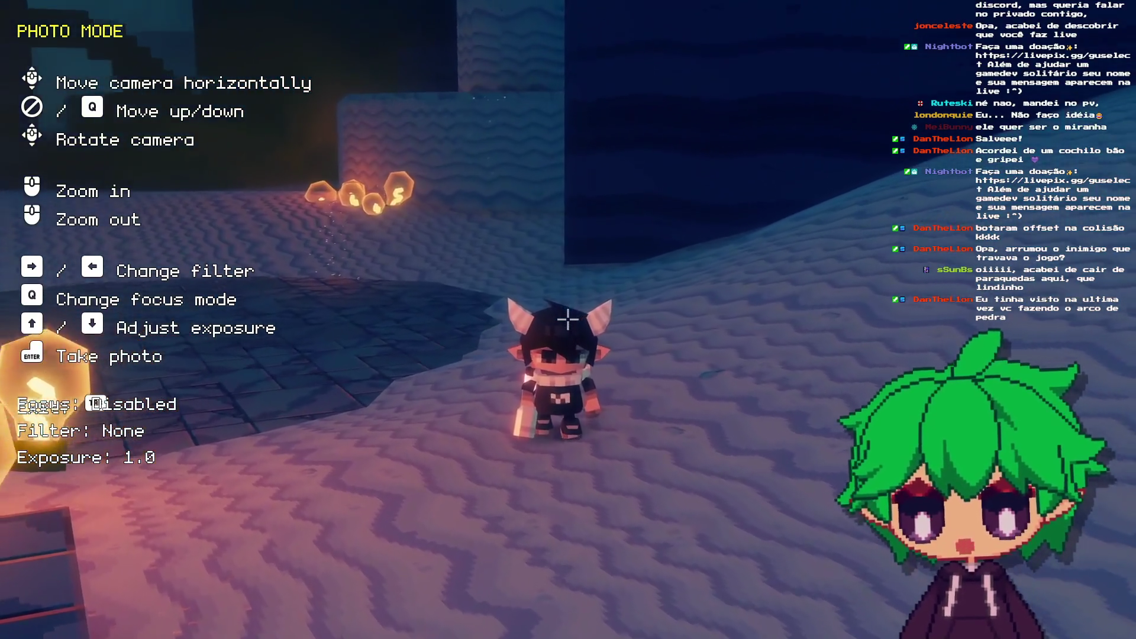
{"action": "key", "text": "d"}
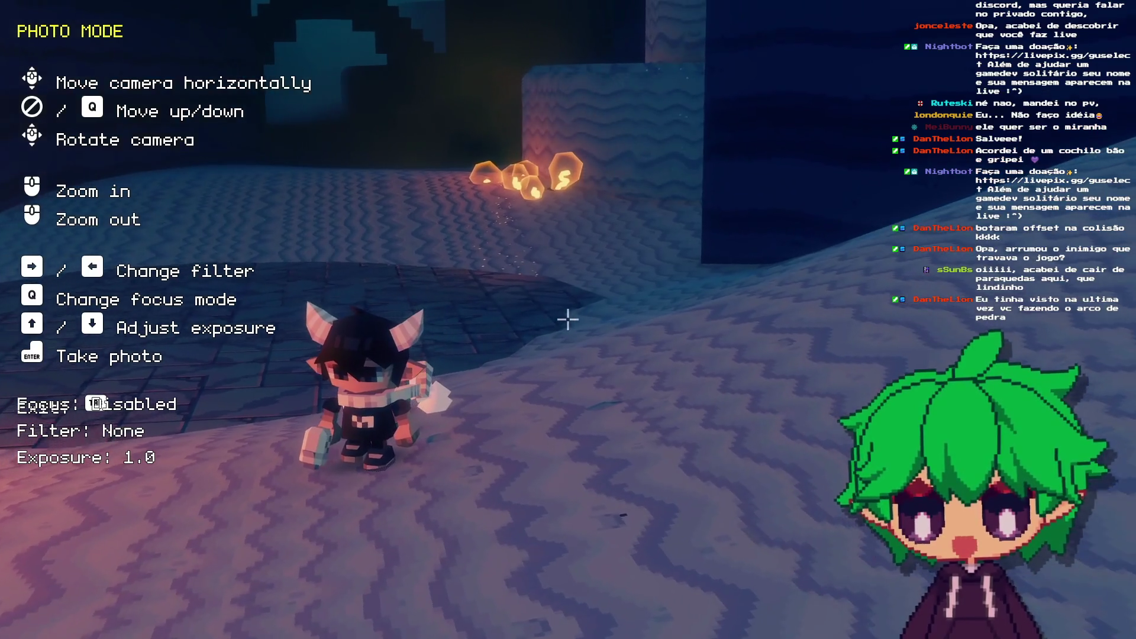
{"action": "key", "text": "Escape"}
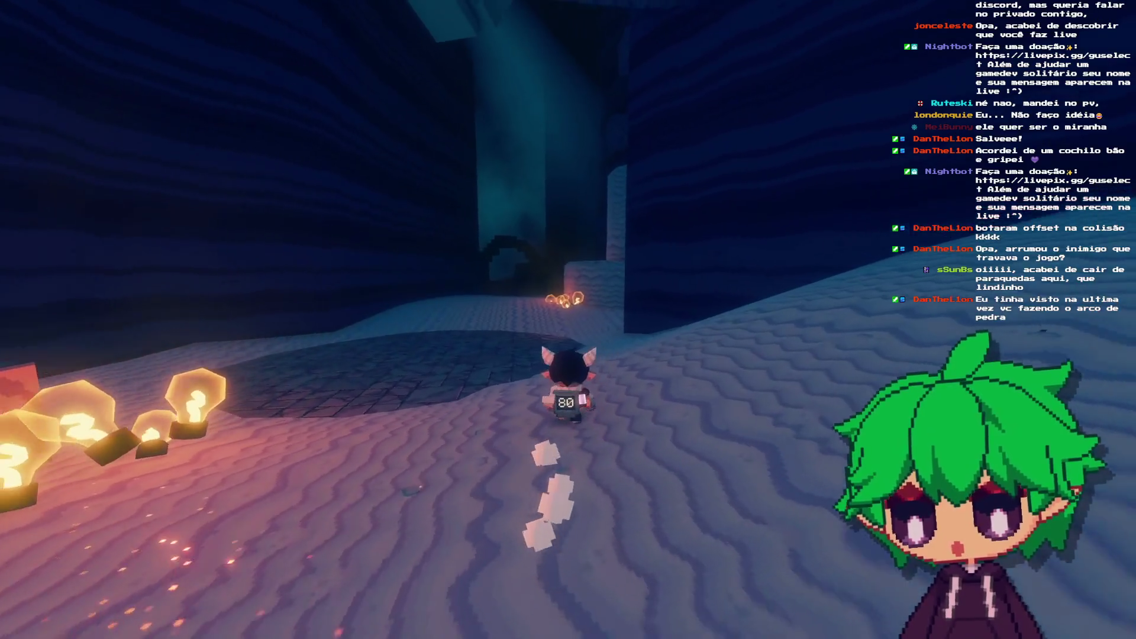
Step: Run and dive the character across the sand and stone platform toward the far pillar
{"action": "key", "text": "a"}
{"action": "key", "text": "w"}
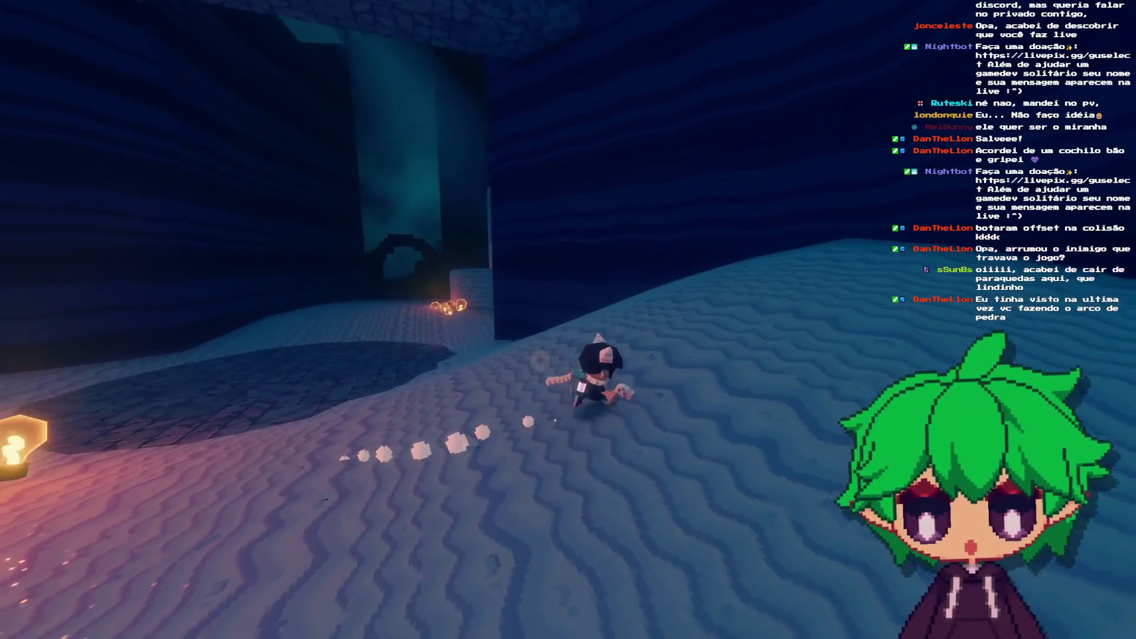
{"action": "key", "text": "w"}
{"action": "key", "text": "a"}
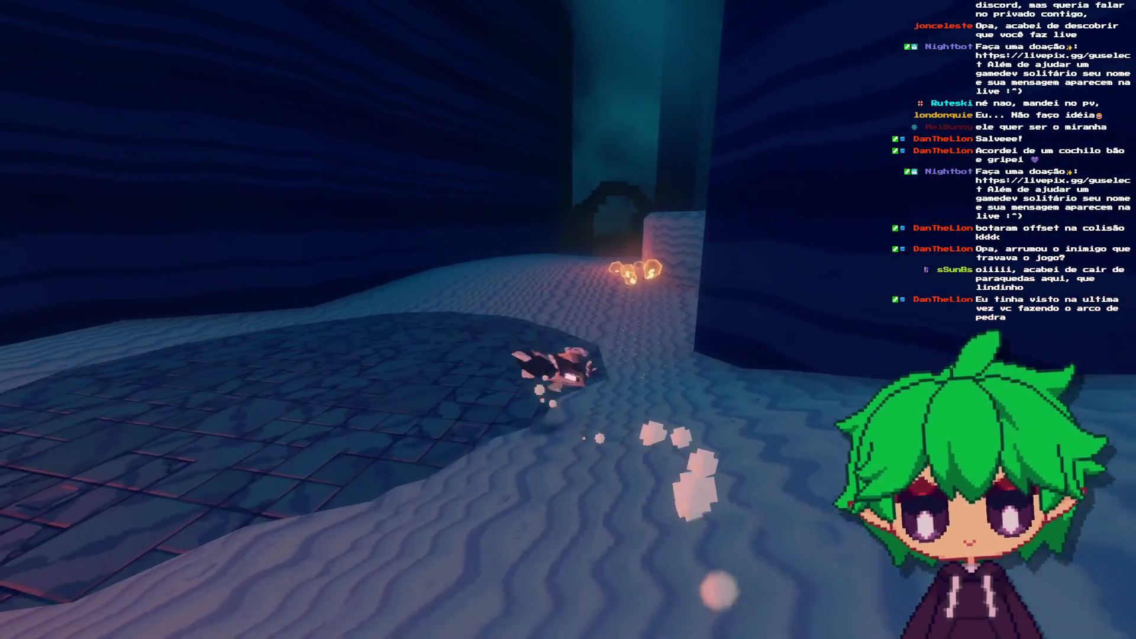
{"action": "key", "text": "w"}
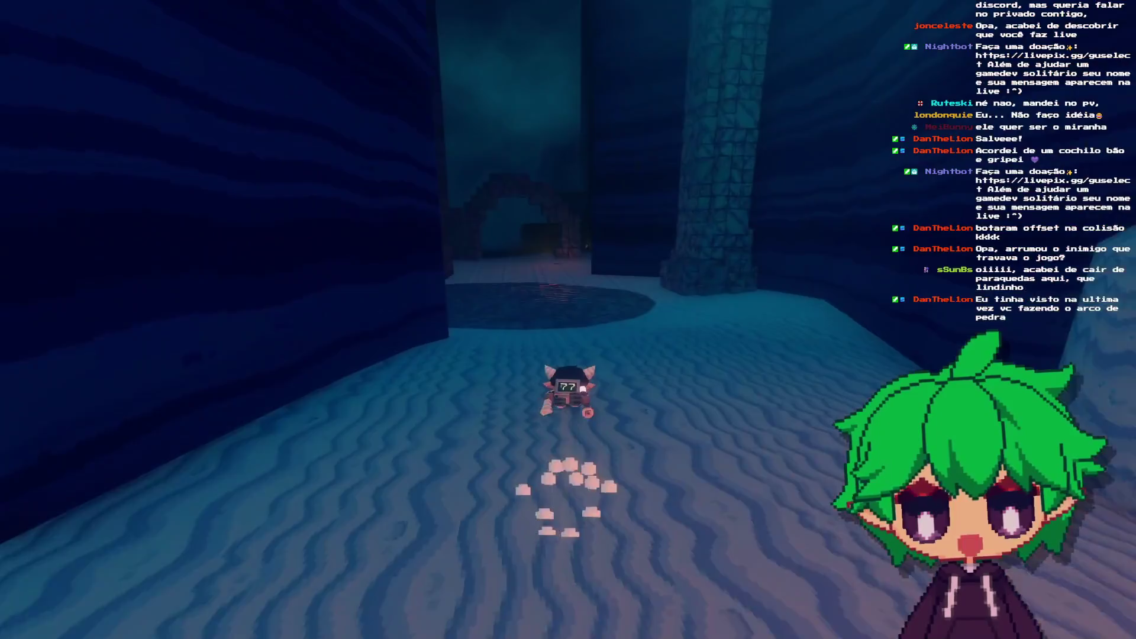
{"action": "key", "text": "a"}
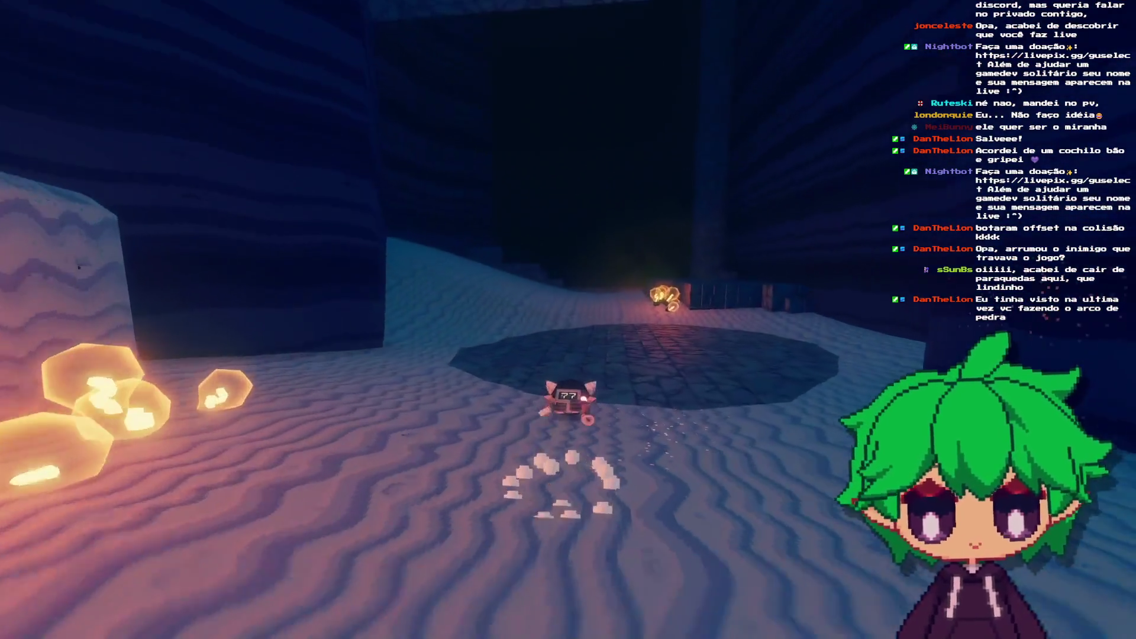
{"action": "key", "text": "w"}
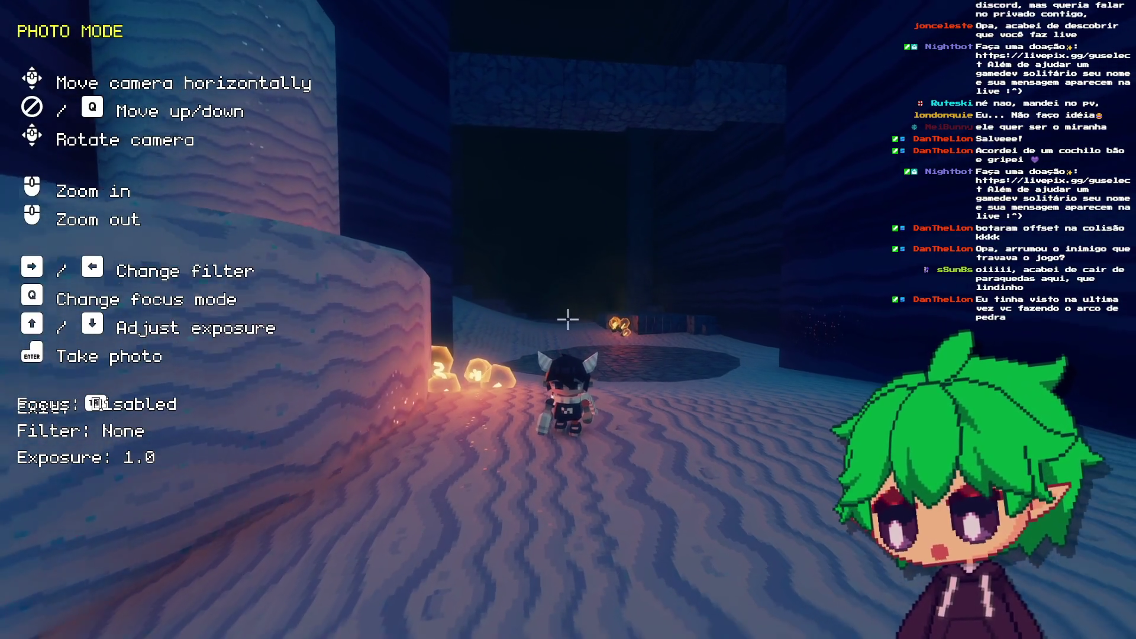
Step: Reposition the photo camera around the character, then exit photo mode and run forward
{"action": "scroll", "coordinate": [568, 319], "scroll_direction": "up", "scroll_amount": 3}
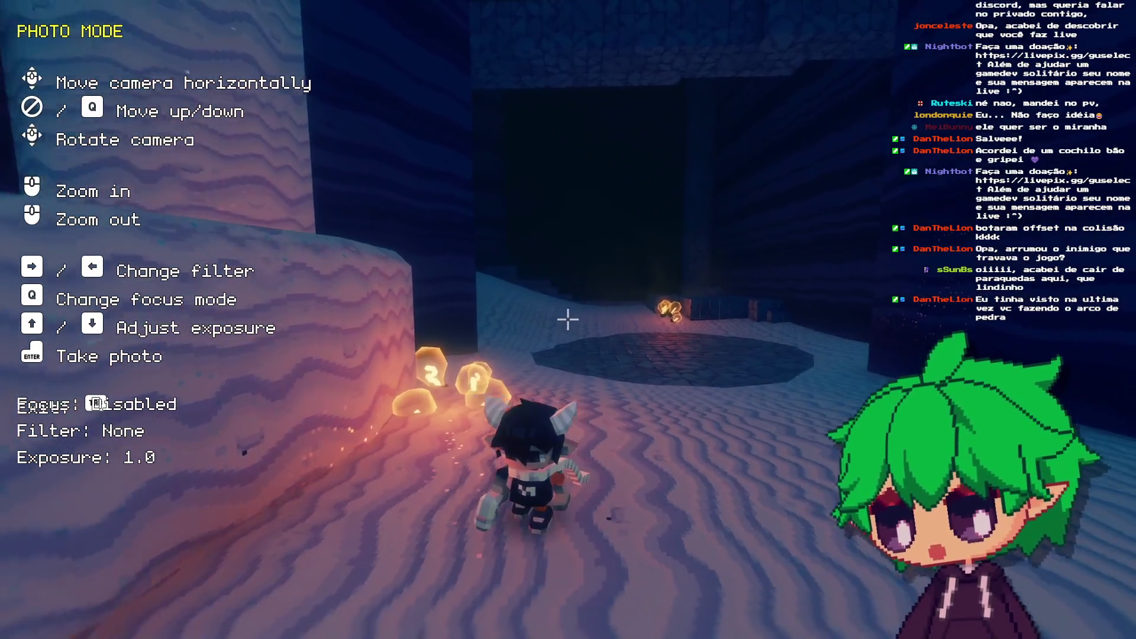
{"action": "key", "text": "a"}
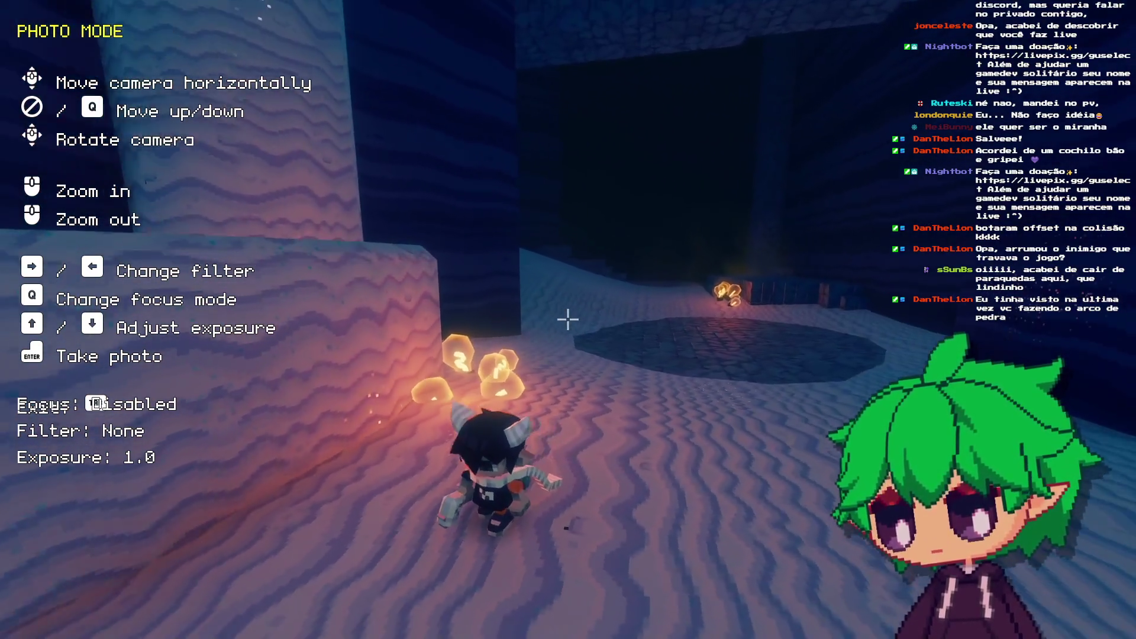
{"action": "key", "text": "w"}
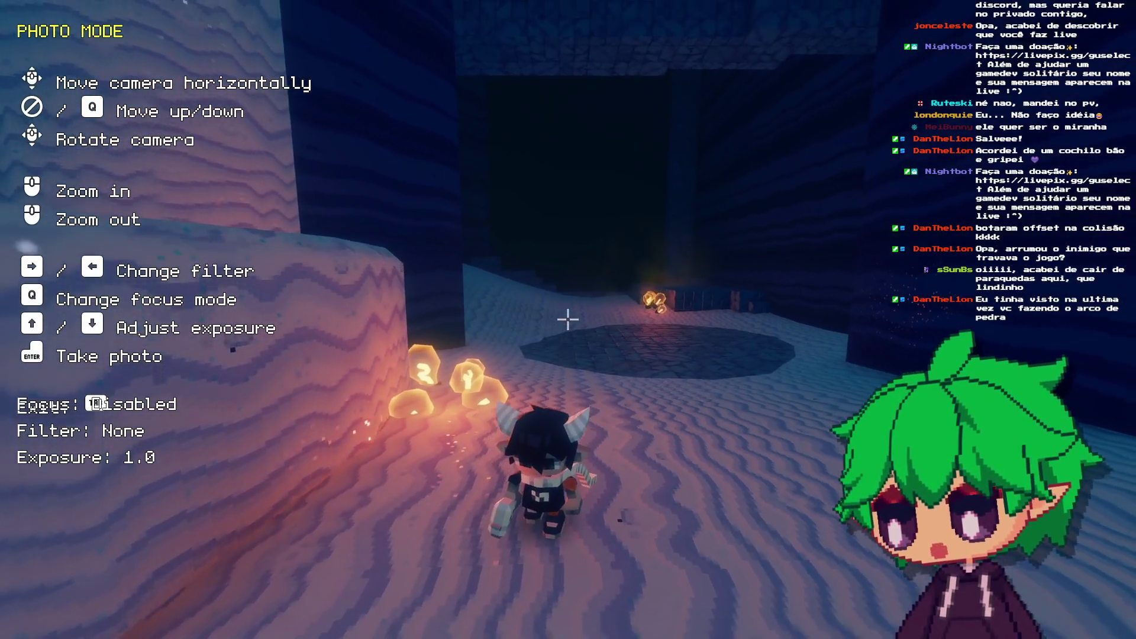
{"action": "key", "text": "w"}
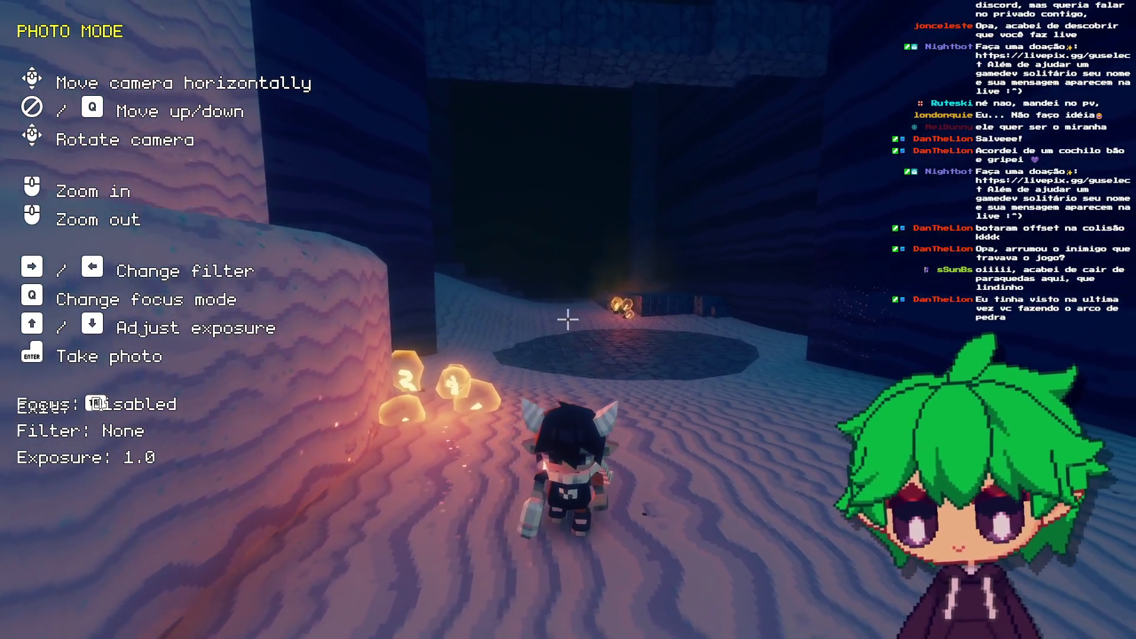
{"action": "key", "text": "s"}
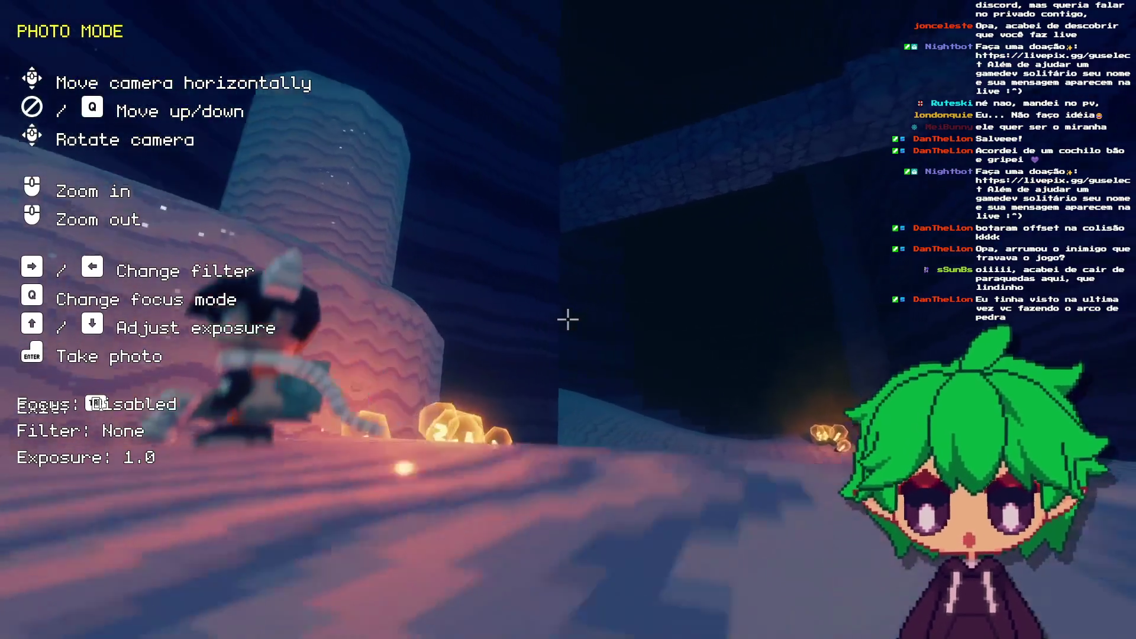
{"action": "key", "text": "a"}
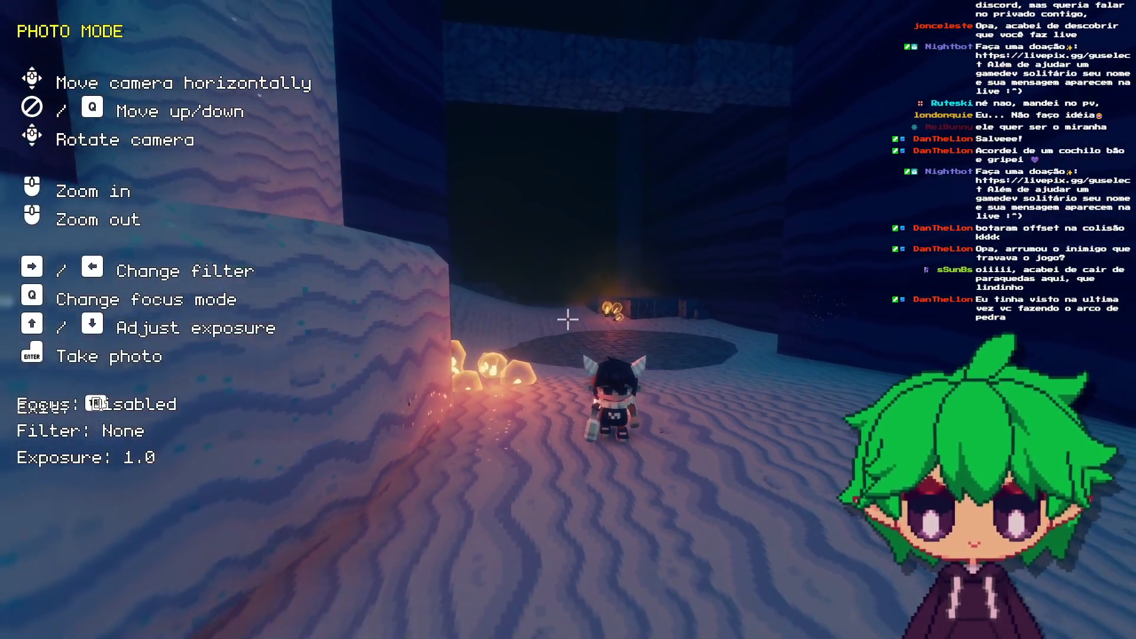
{"action": "key", "text": "d"}
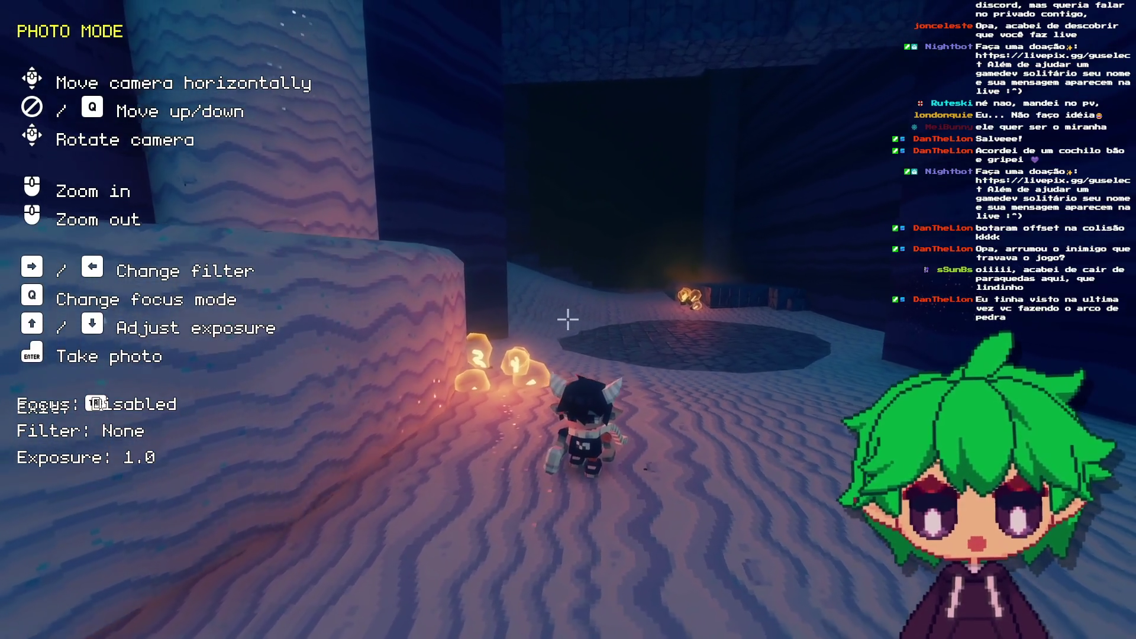
{"action": "key", "text": "Escape"}
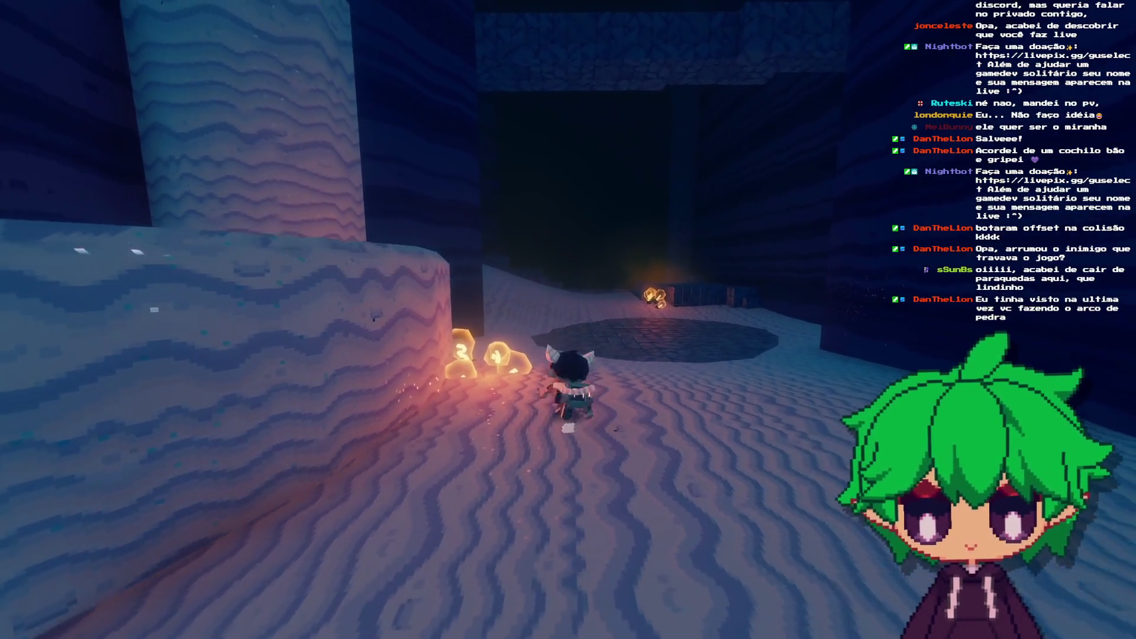
{"action": "key", "text": "w"}
{"action": "key", "text": "w"}
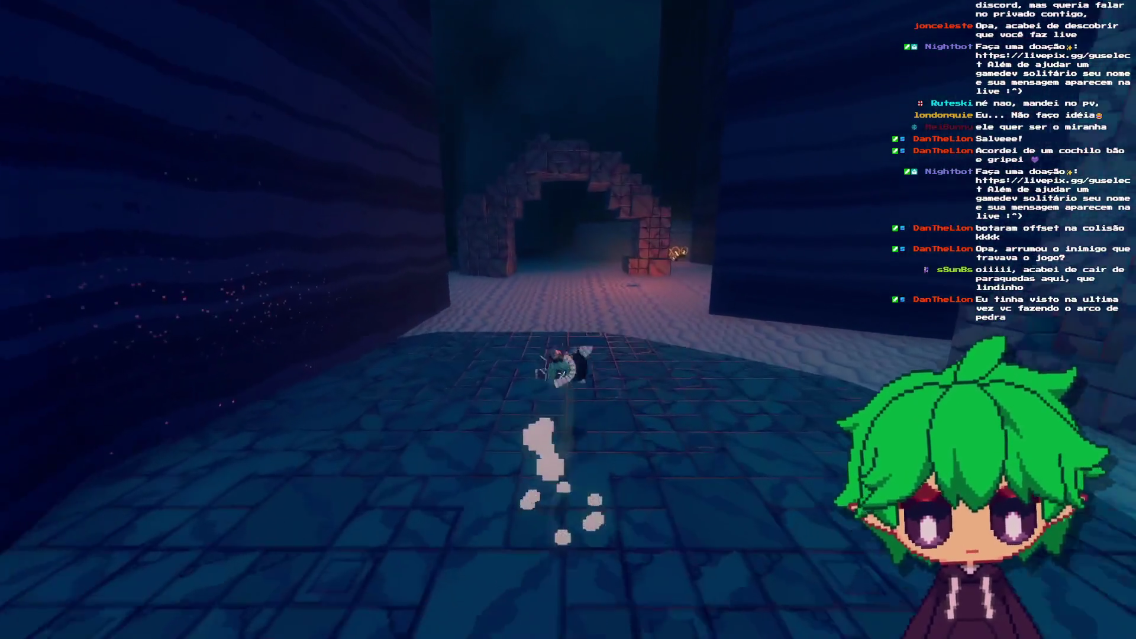
Step: Run the character over the tiled pool floor, through the brick archway into the sand cave
{"action": "key", "text": "s"}
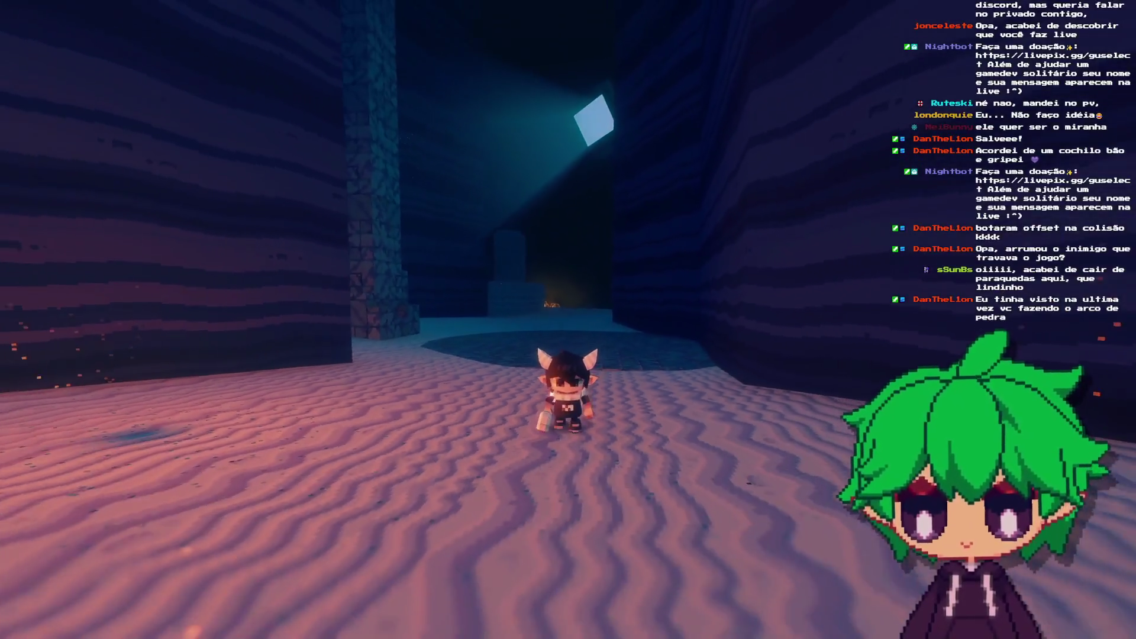
{"action": "key", "text": "w"}
{"action": "key", "text": "a"}
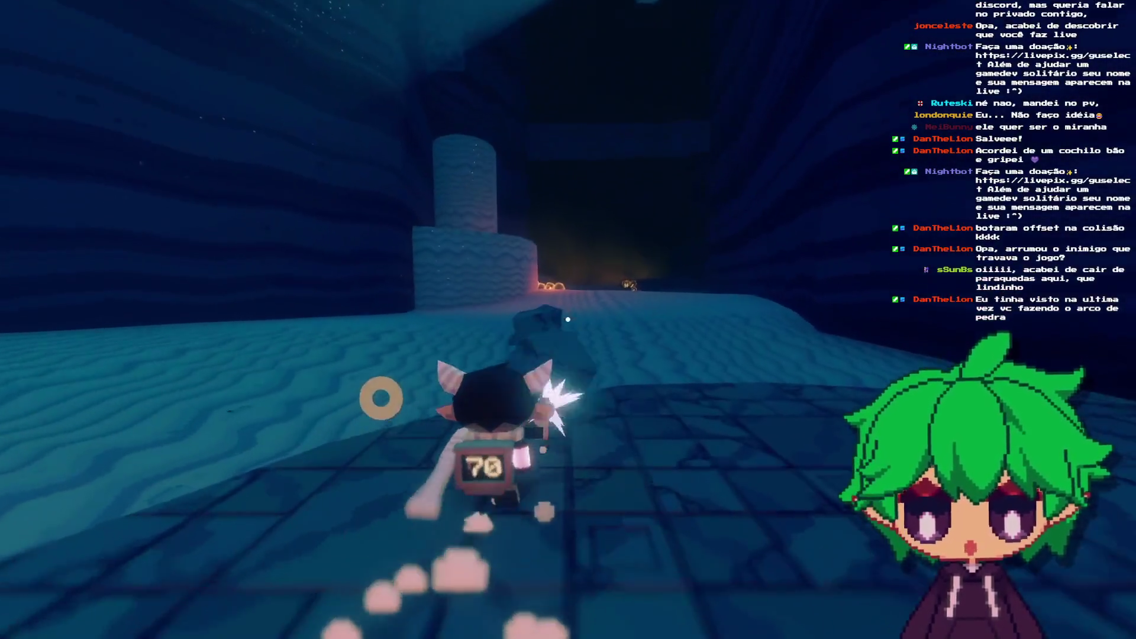
{"action": "key", "text": "w"}
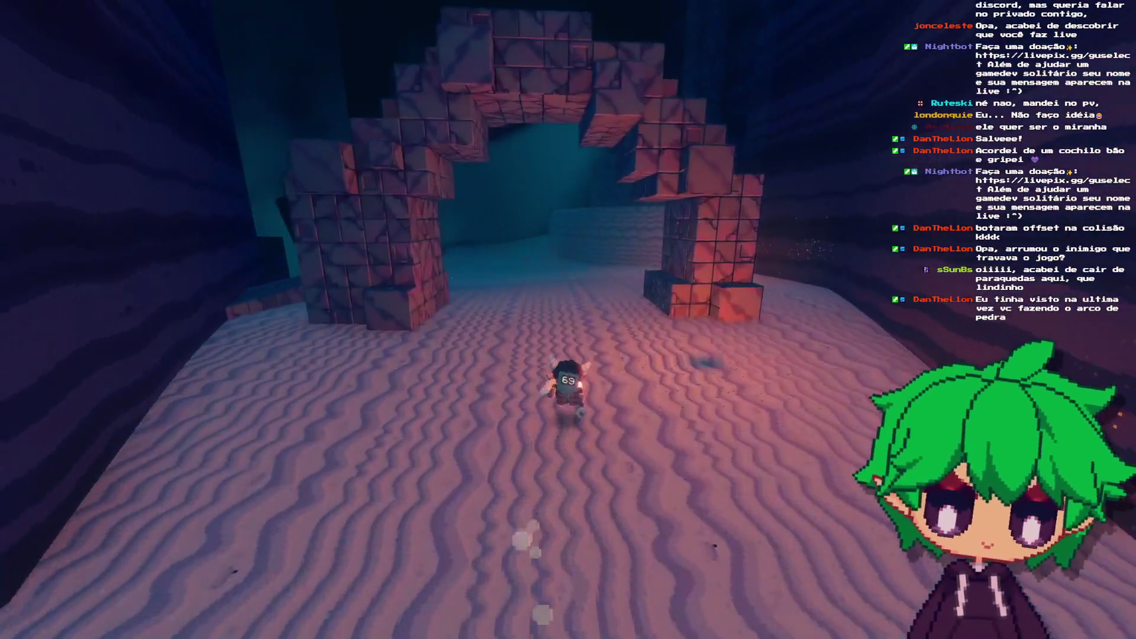
{"action": "key", "text": "s"}
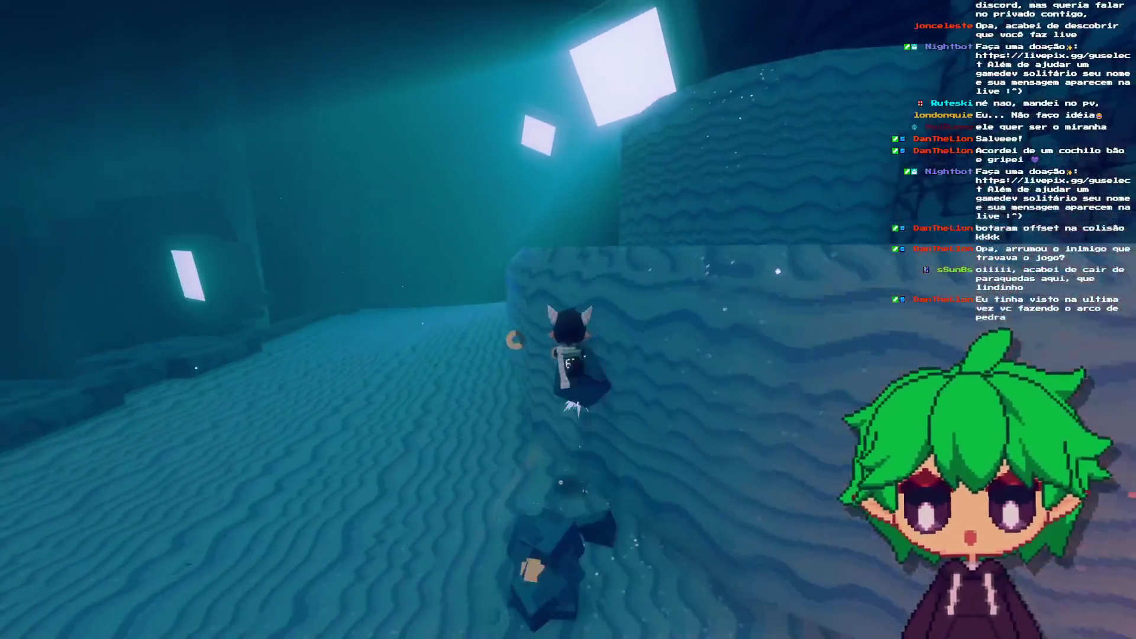
{"action": "key", "text": "w"}
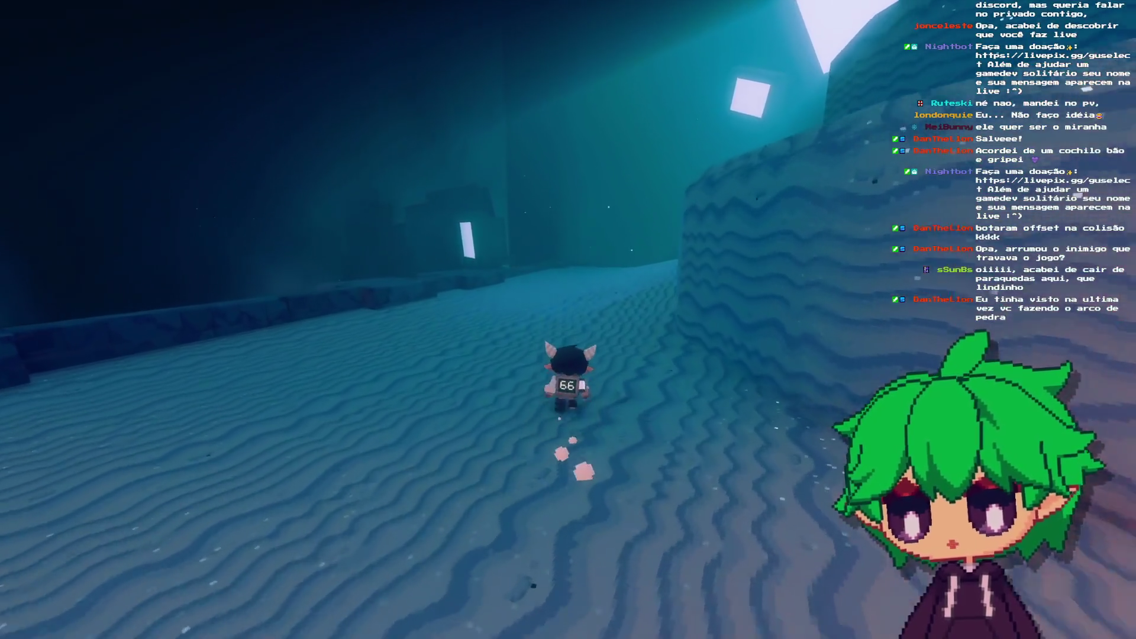
{"action": "key", "text": "w"}
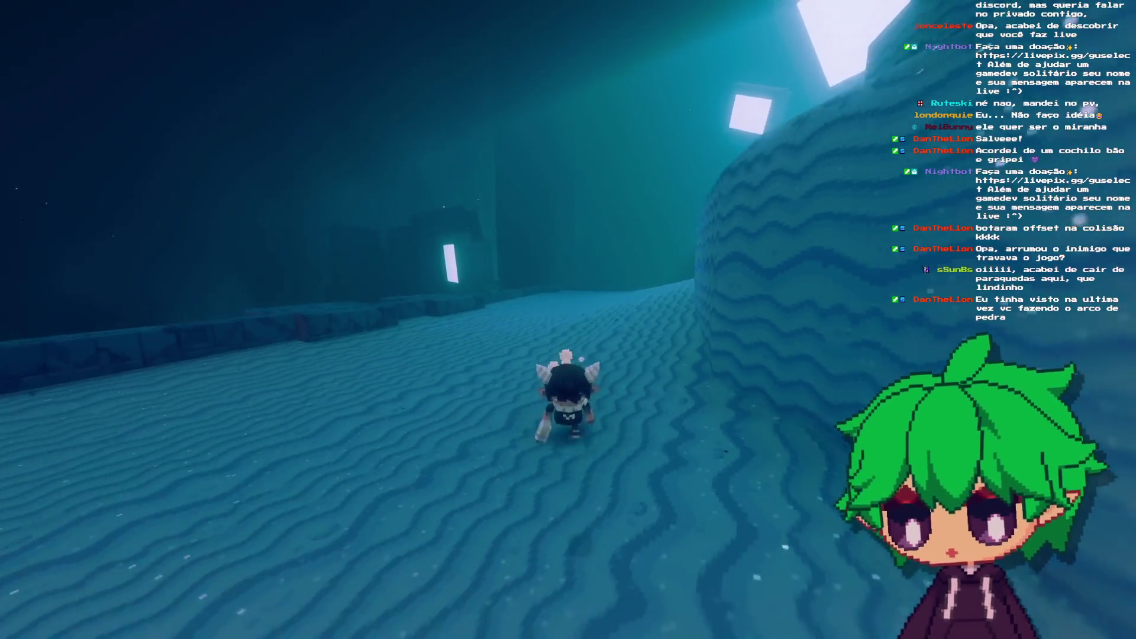
Step: Frame a photo-mode shot beside the sand wall, then leave photo mode
{"action": "key", "text": "p"}
{"action": "key", "text": "d"}
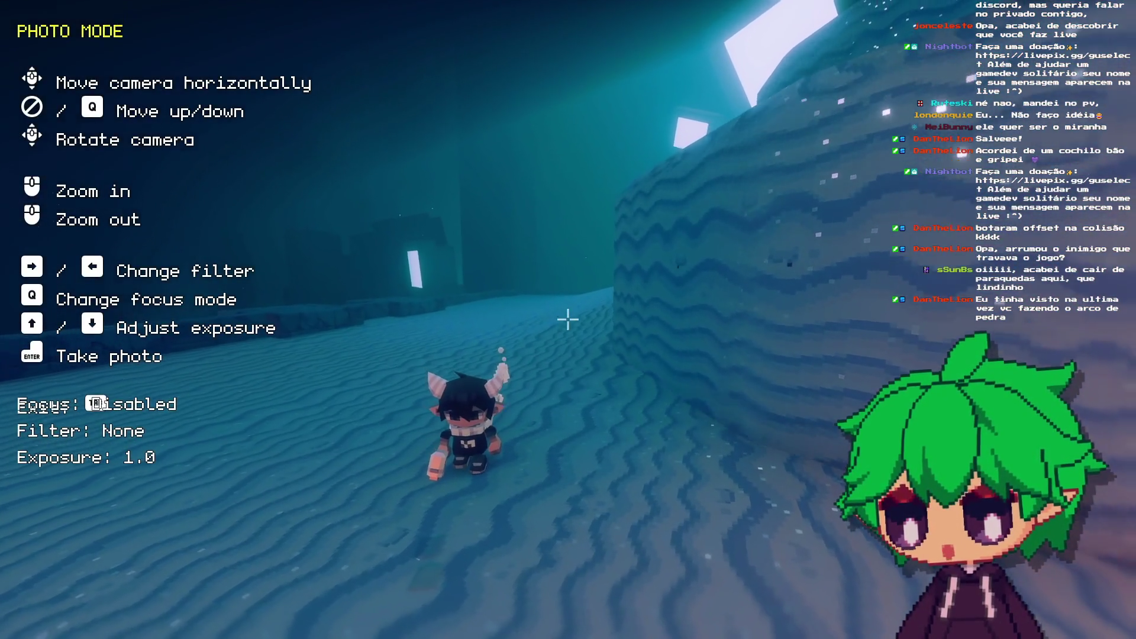
{"action": "key", "text": "w"}
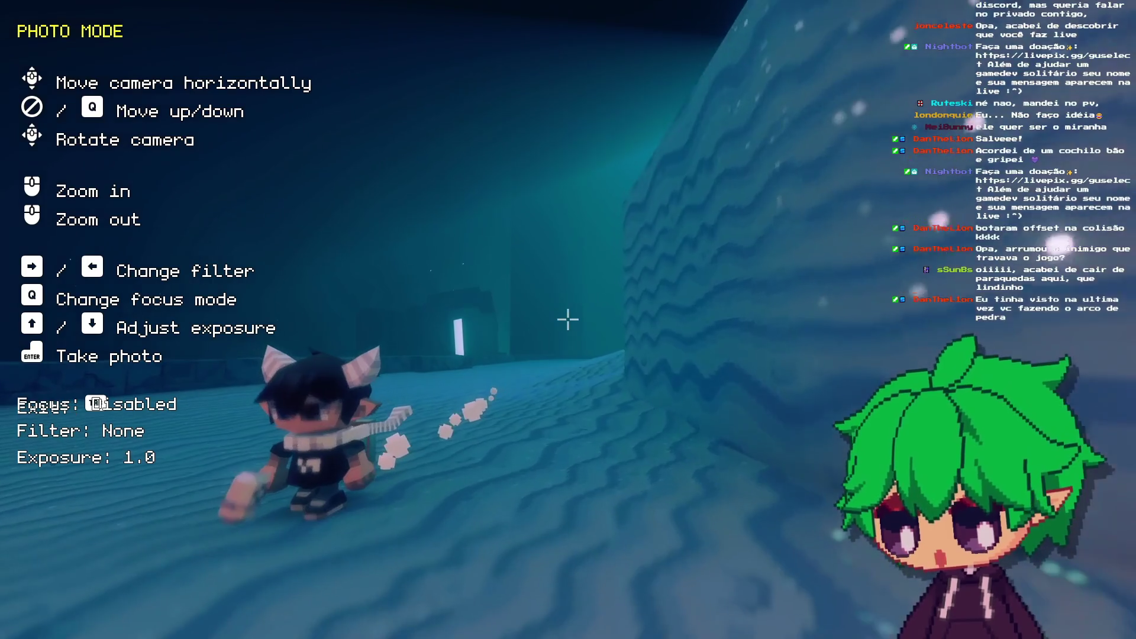
{"action": "key", "text": "s"}
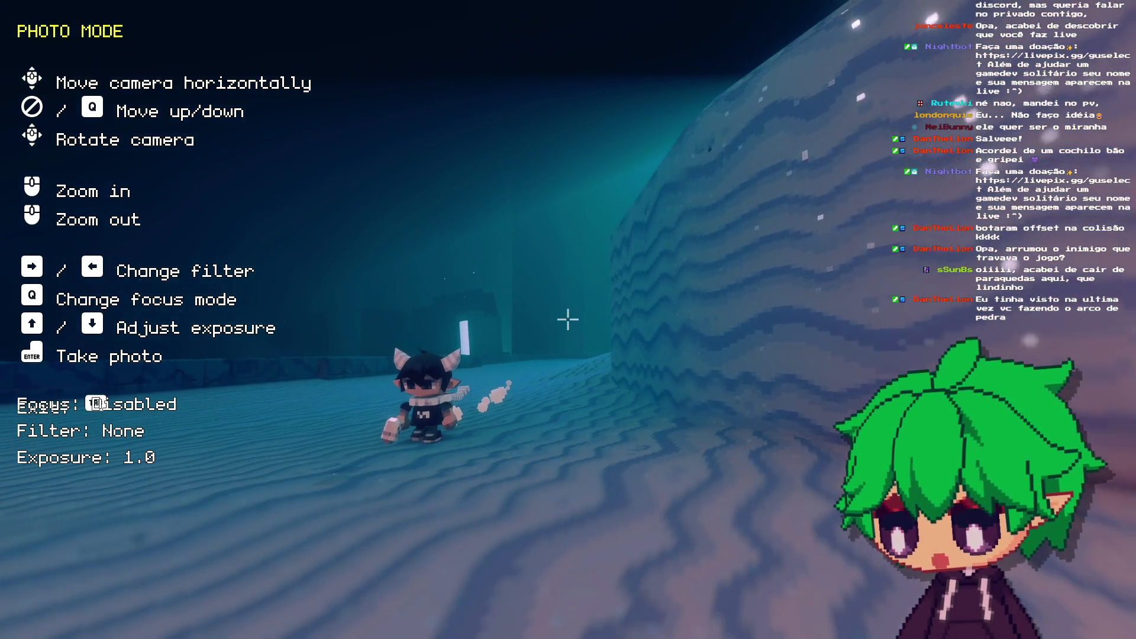
{"action": "key", "text": "Return"}
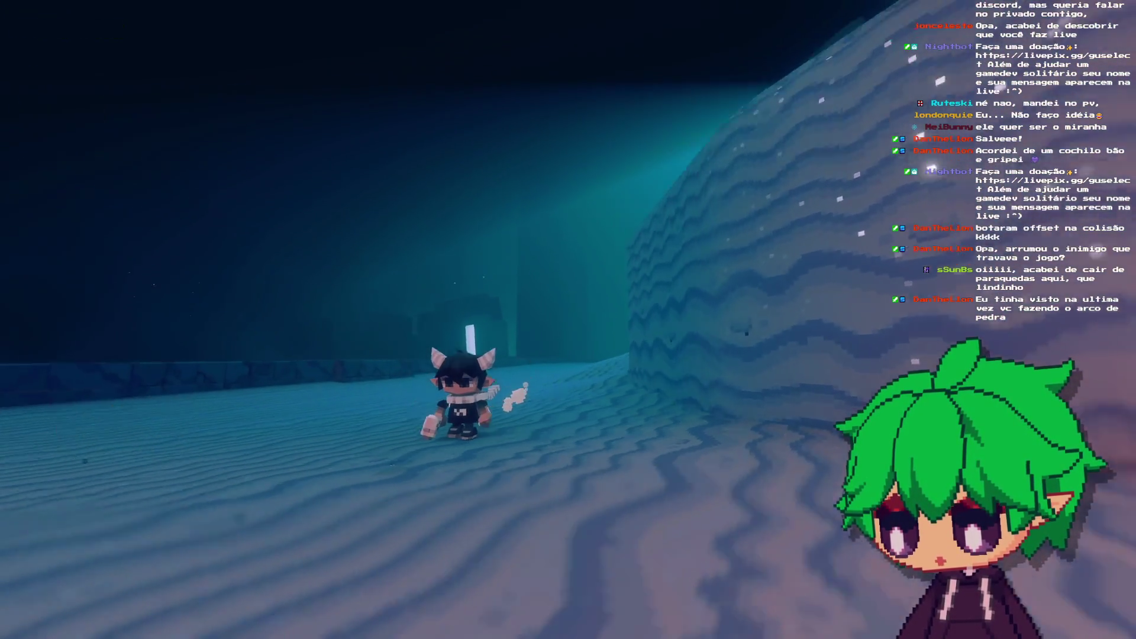
Step: Run back through the arch onto the sand, then stop the game with F8
{"action": "key", "text": "w"}
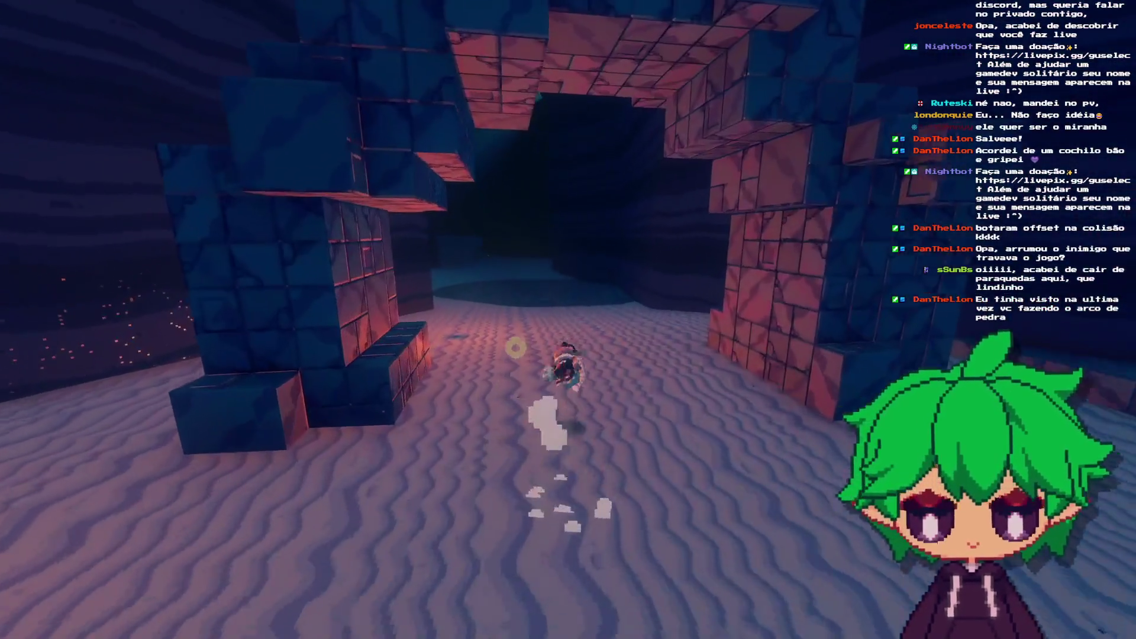
{"action": "key", "text": "w"}
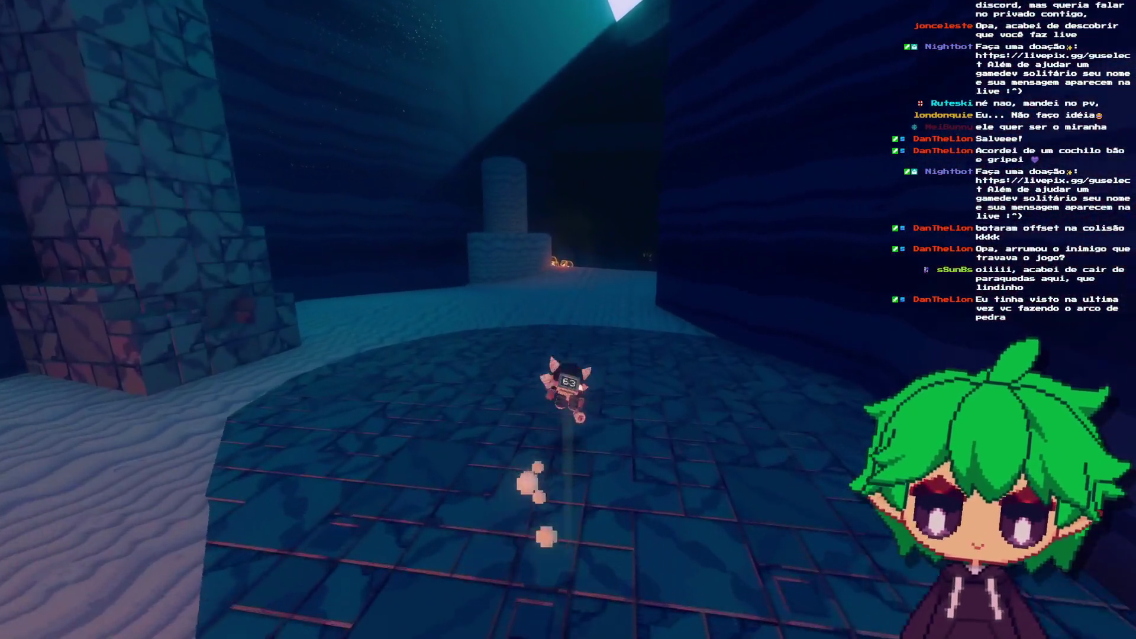
{"action": "key", "text": "w"}
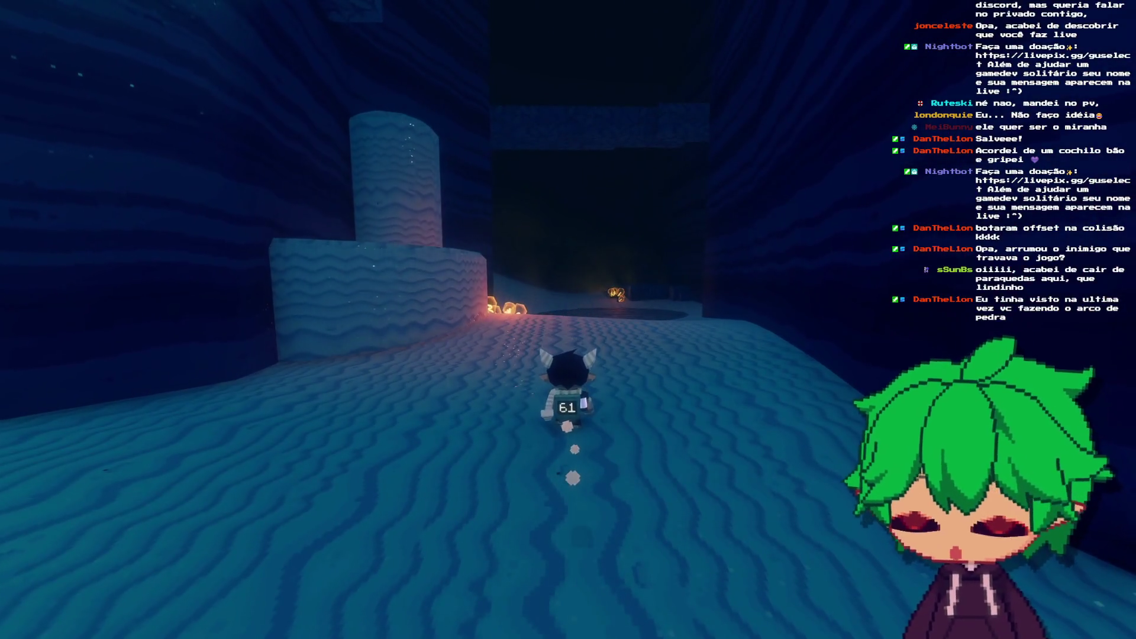
{"action": "key", "text": "F8"}
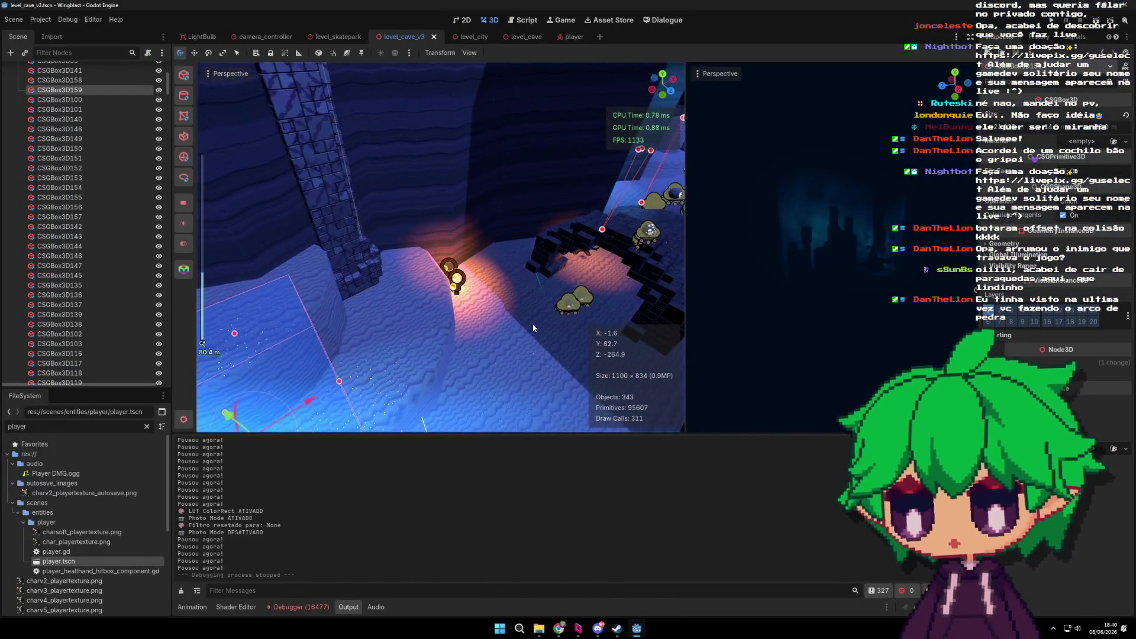
Step: Filter the Scene dock for 'terrain', select CSGTerrain, then inspect its Path3D and Path3D3 curves
{"action": "left_click", "coordinate": [76, 53]}
{"action": "type", "text": "terrain"}
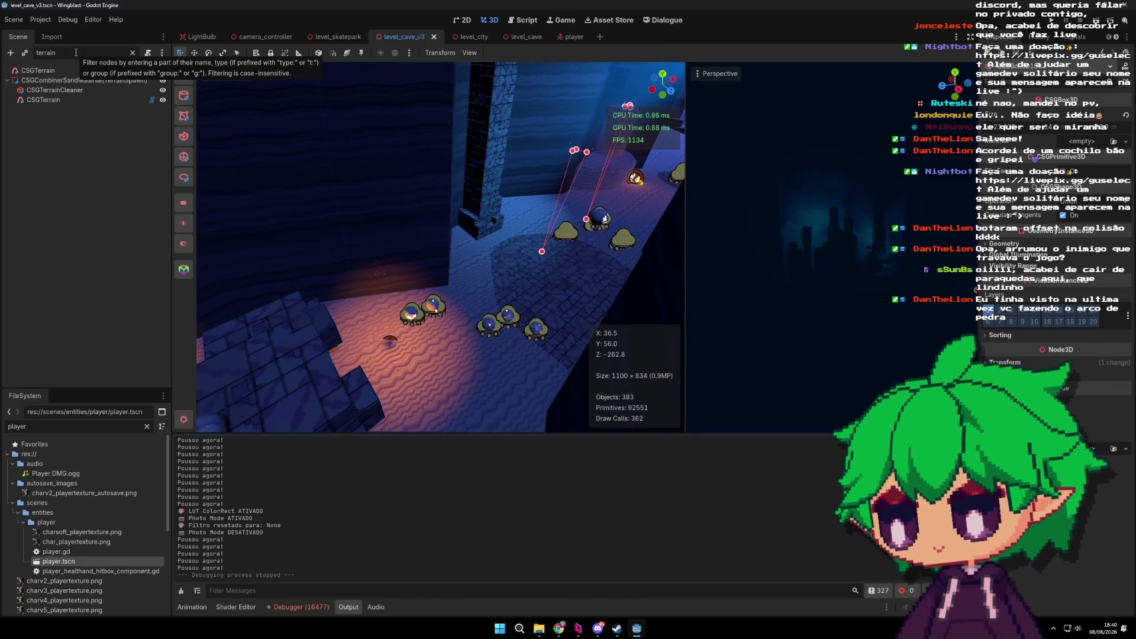
{"action": "left_click", "coordinate": [84, 102]}
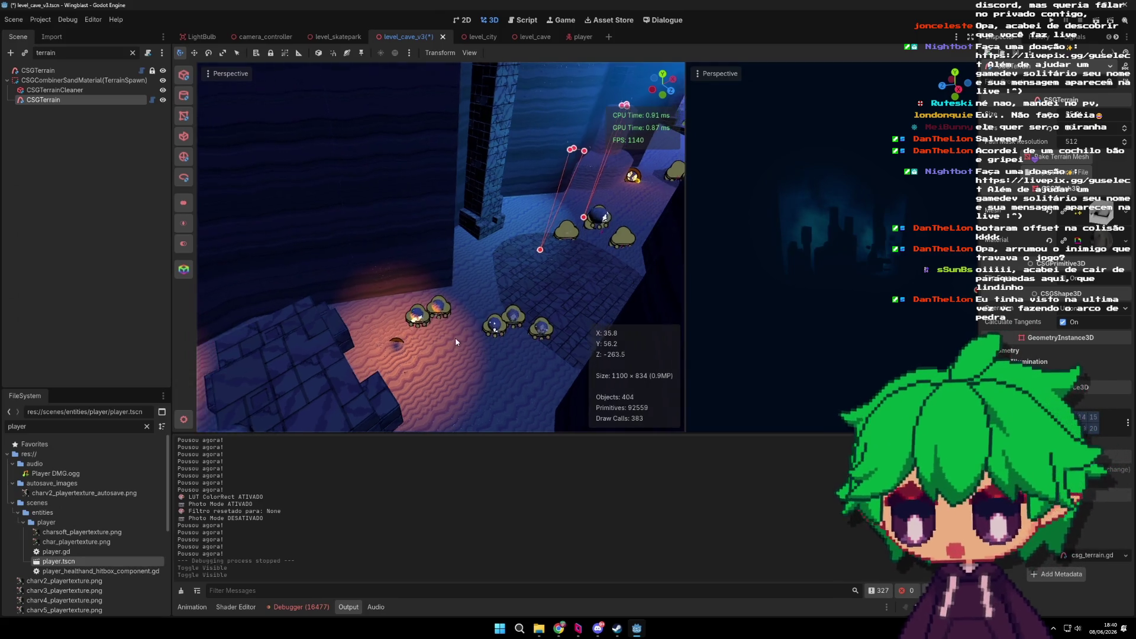
{"action": "left_click", "coordinate": [133, 54]}
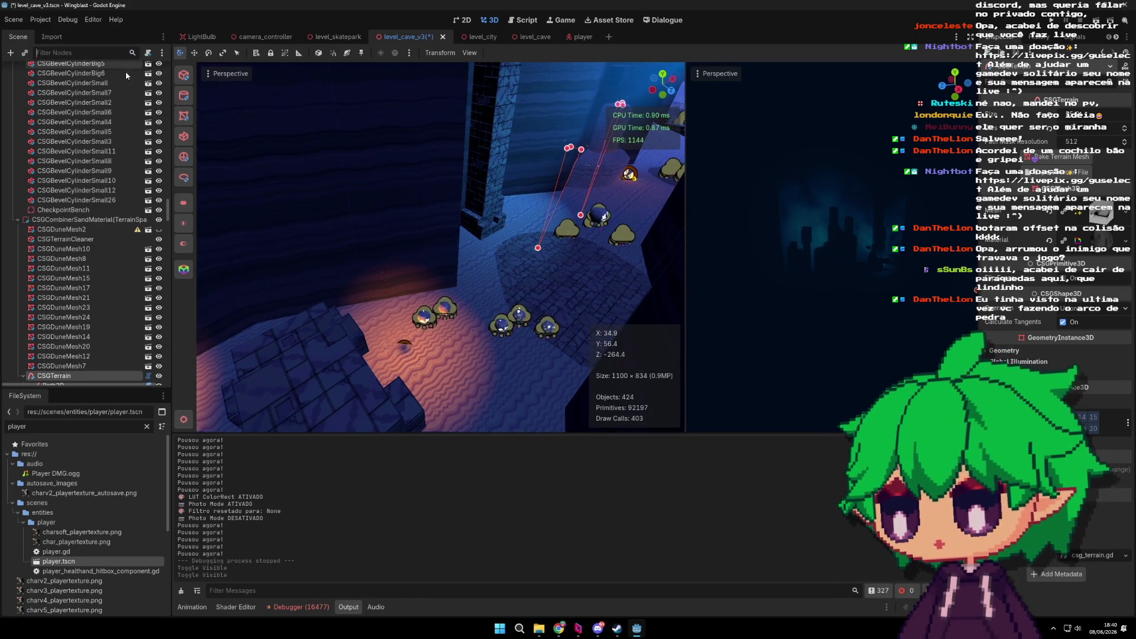
{"action": "left_click", "coordinate": [73, 271]}
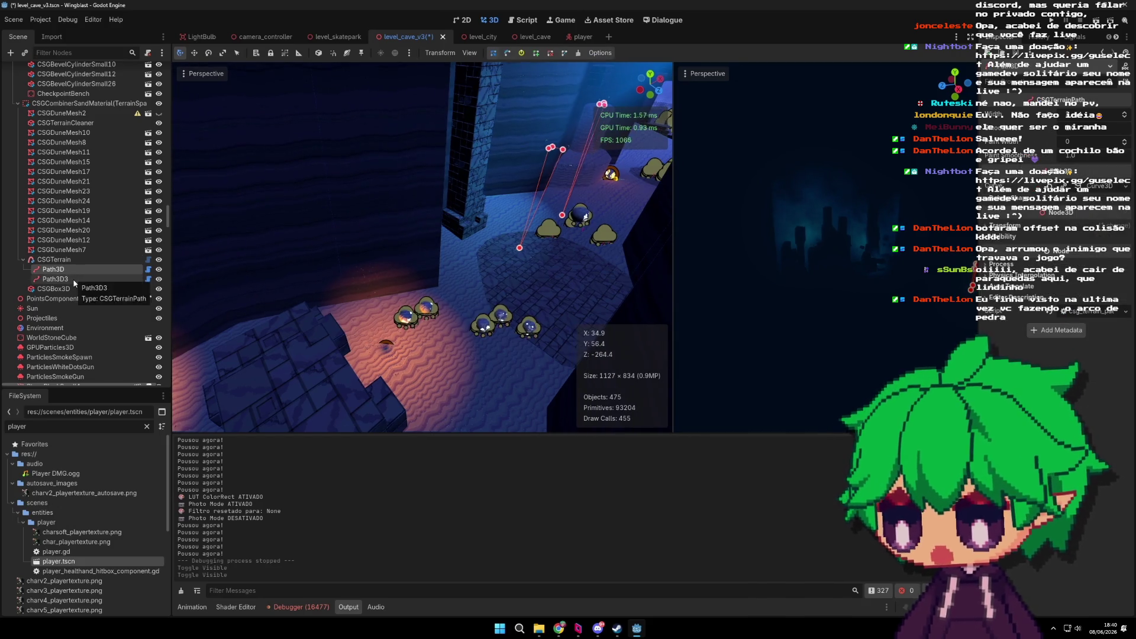
{"action": "left_click", "coordinate": [73, 279]}
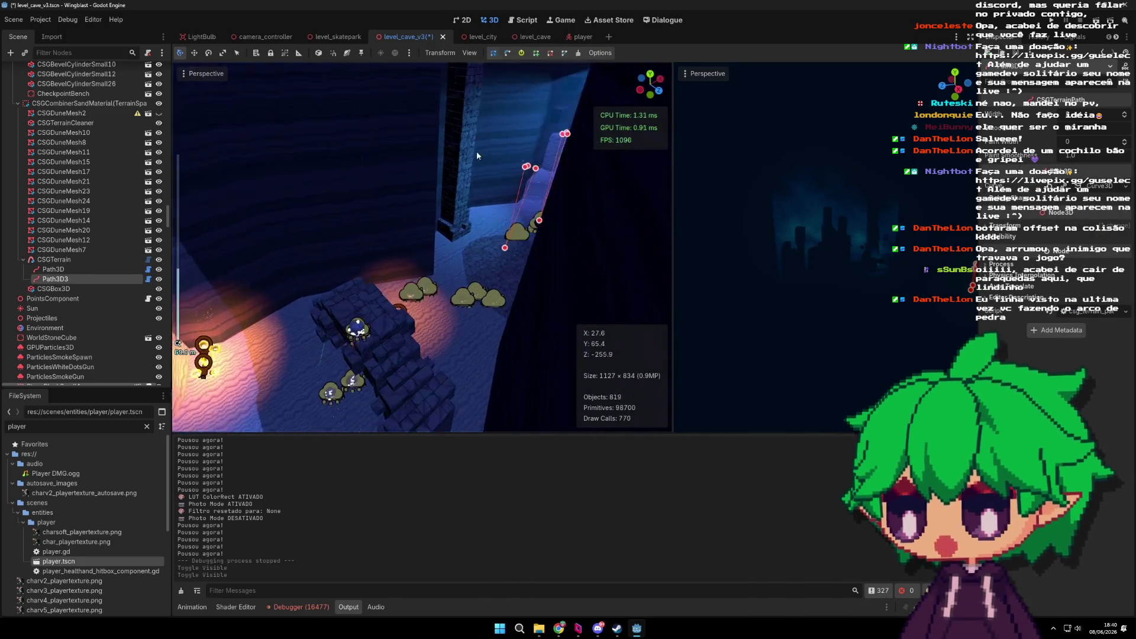
Step: Browse the Perspective and View > Gizmos menus, then reselect CSGTerrain
{"action": "left_click", "coordinate": [220, 74]}
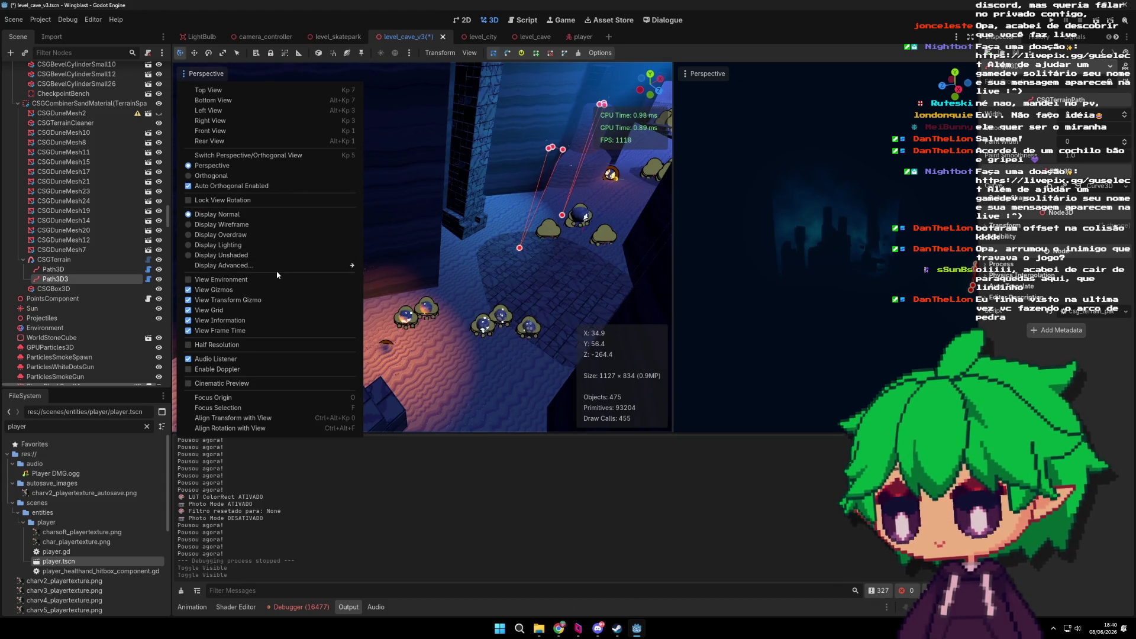
{"action": "mouse_move", "coordinate": [280, 267]}
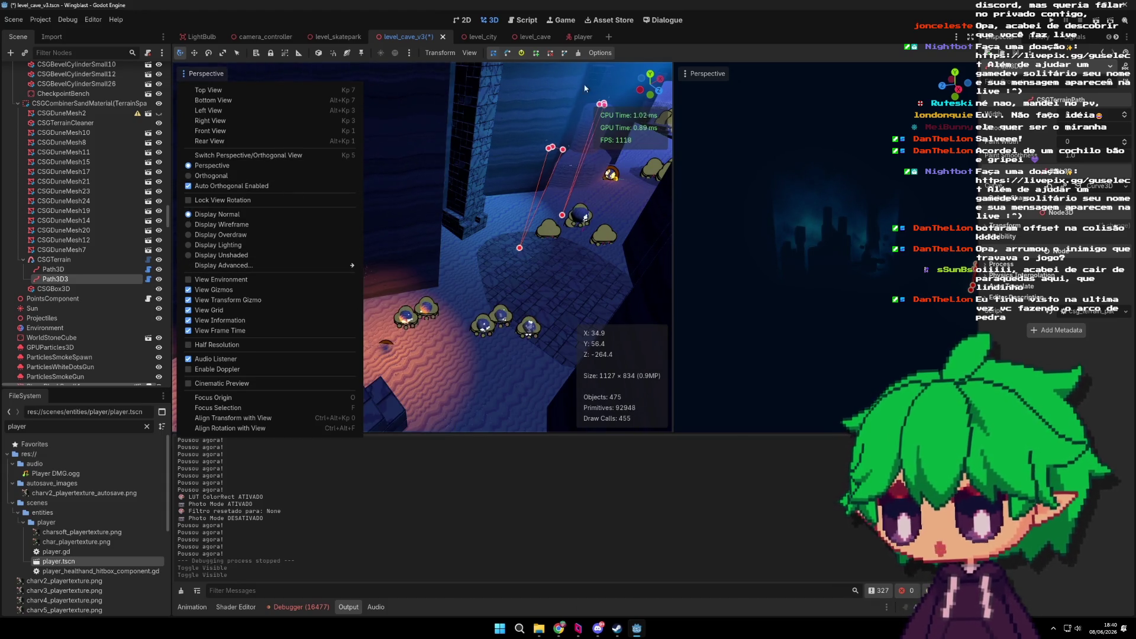
{"action": "left_click", "coordinate": [470, 53]}
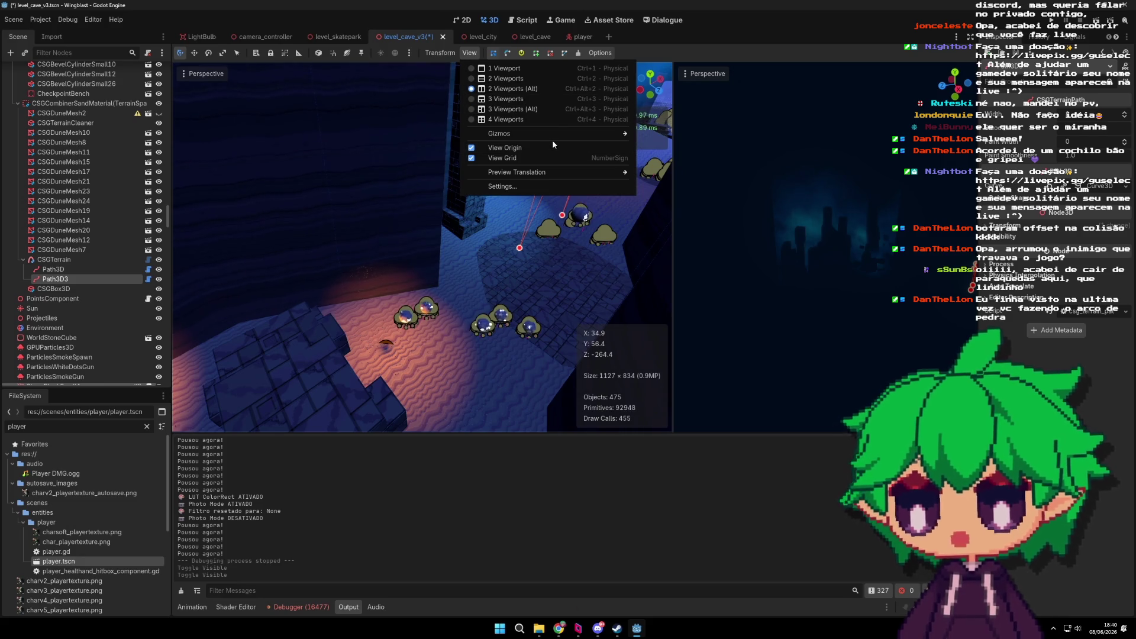
{"action": "mouse_move", "coordinate": [553, 141]}
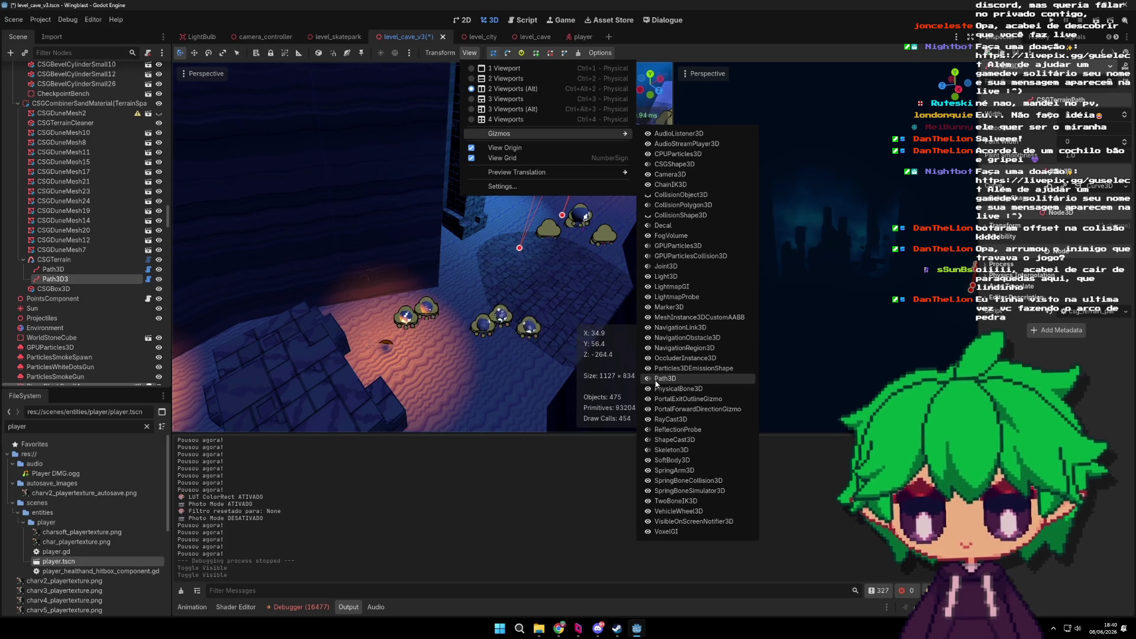
{"action": "left_click", "coordinate": [697, 92]}
{"action": "left_click", "coordinate": [117, 261]}
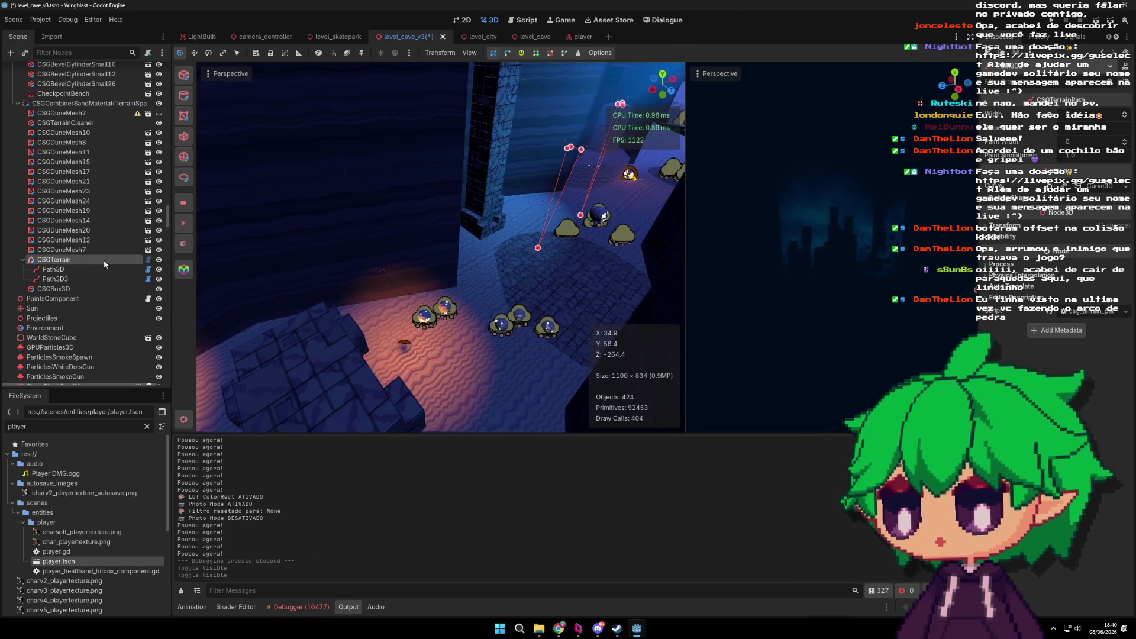
Step: Filter for 'csgt', select the first CSGTerrain, clear the filter and select its Path3D2 child
{"action": "left_click", "coordinate": [76, 51]}
{"action": "type", "text": "csgter"}
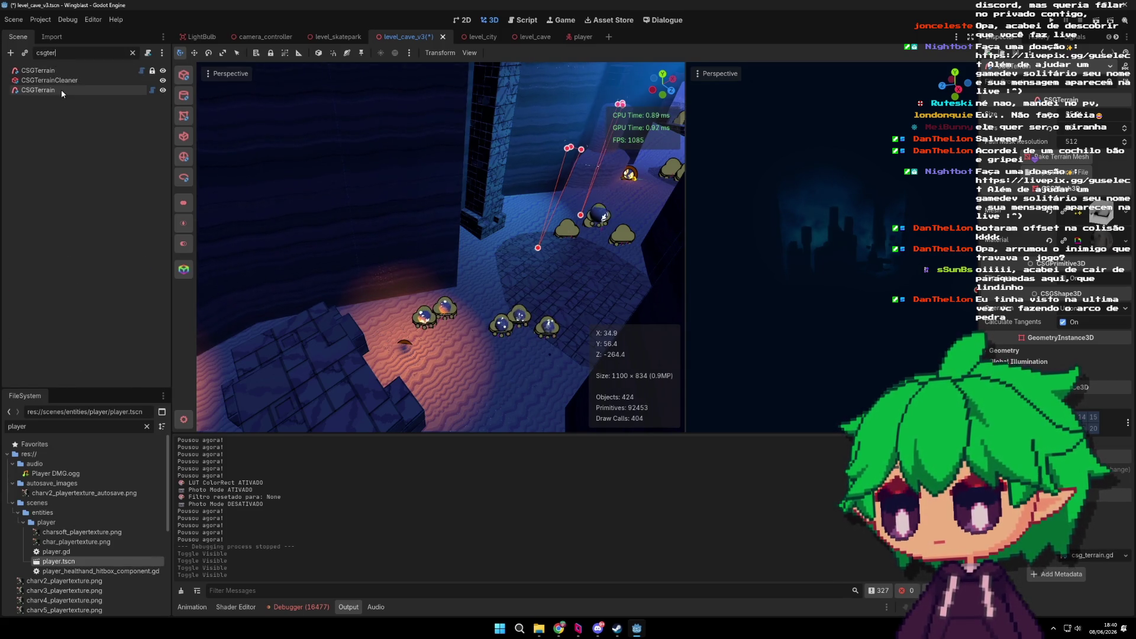
{"action": "left_click", "coordinate": [87, 72]}
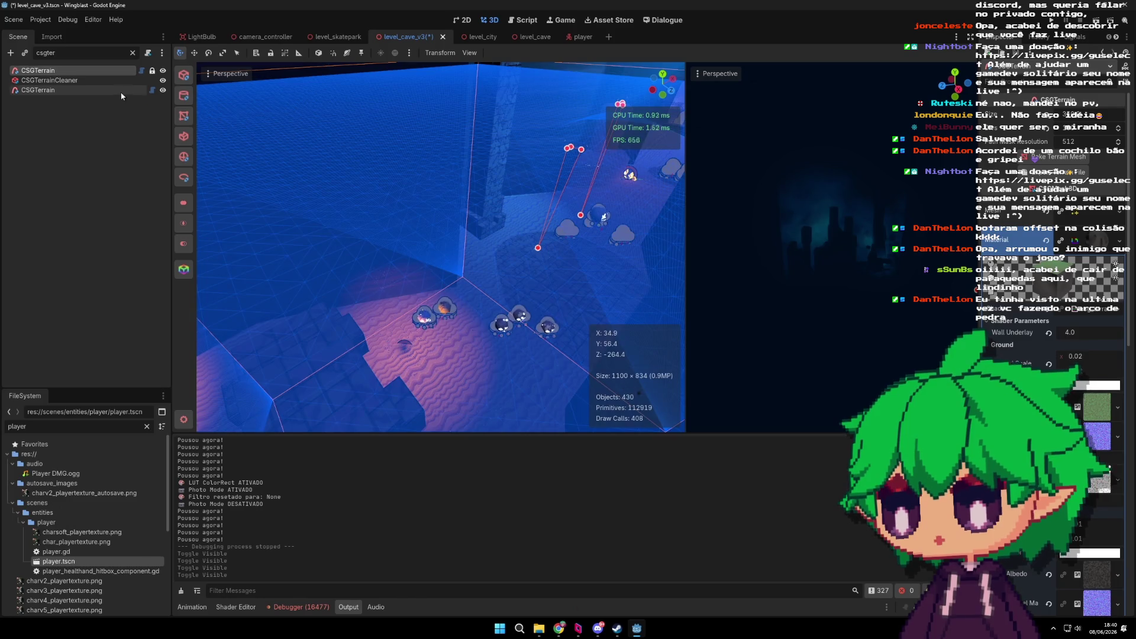
{"action": "left_click", "coordinate": [132, 53]}
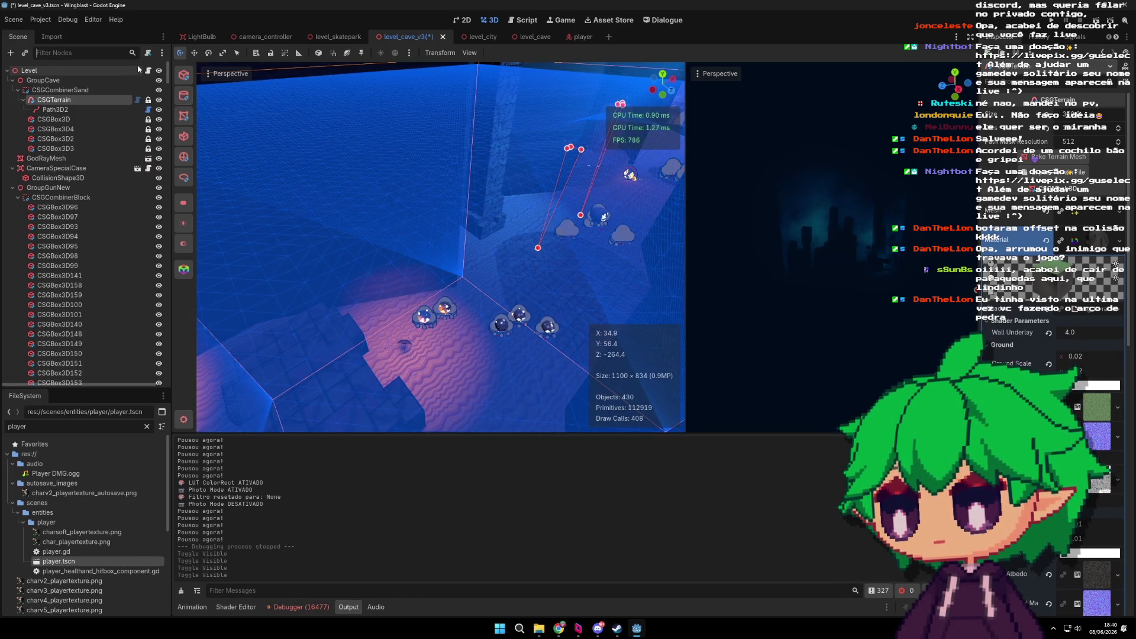
{"action": "left_click", "coordinate": [56, 109]}
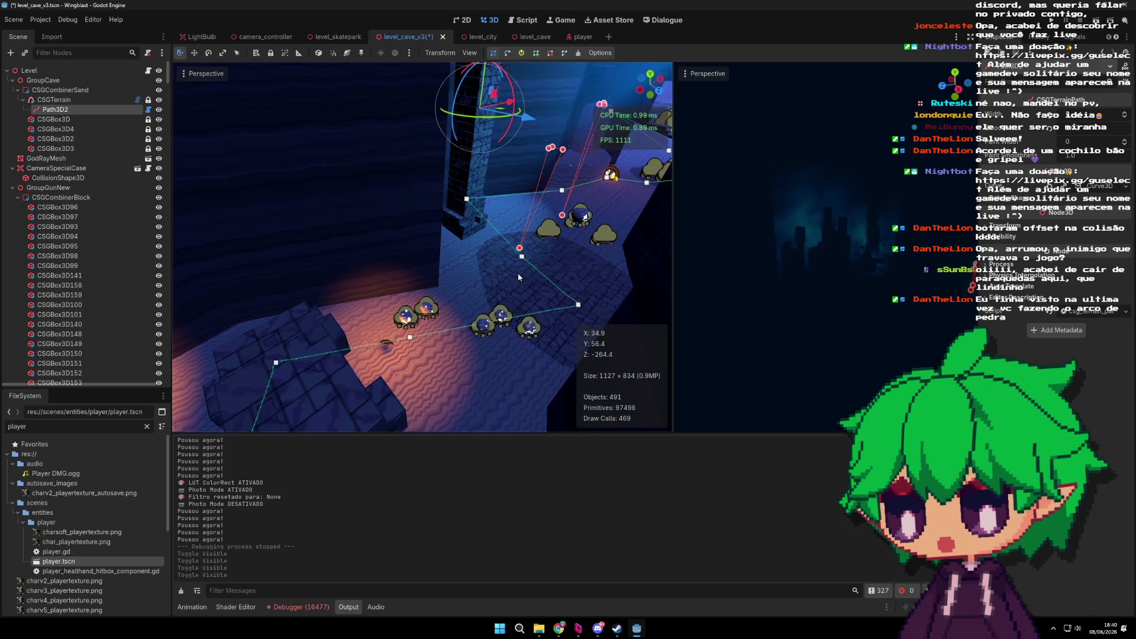
Step: Move existing Path3D2 points and insert two new points along the curve, repositioning them
{"action": "scroll", "coordinate": [518, 277], "scroll_direction": "up", "scroll_amount": 5}
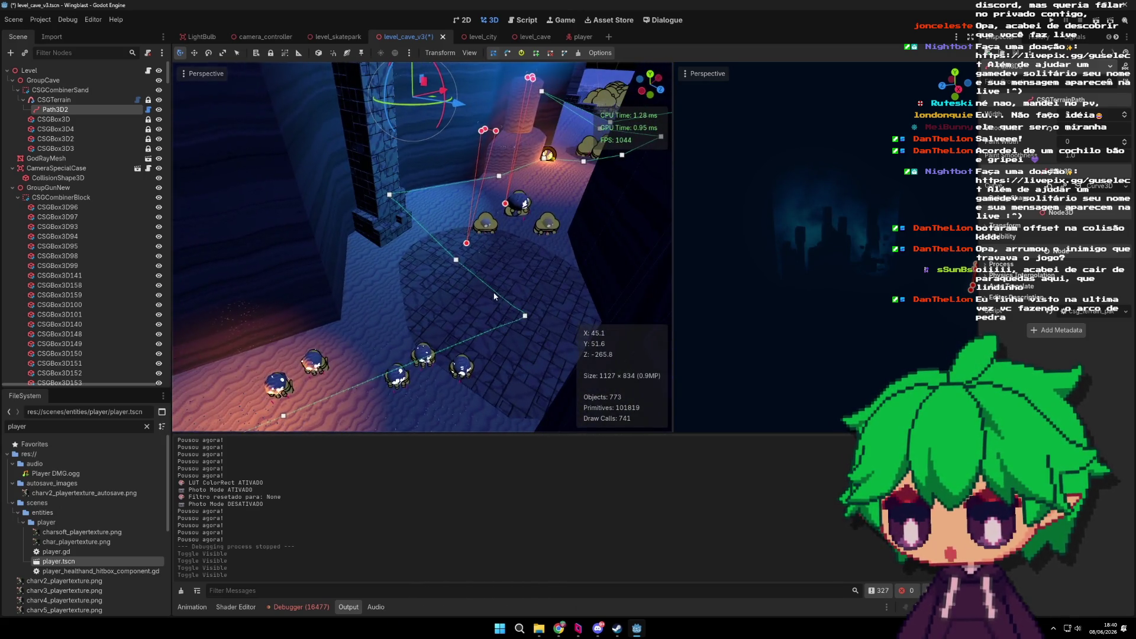
{"action": "mouse_move", "coordinate": [634, 372]}
{"action": "left_mouse_down"}
{"action": "mouse_move", "coordinate": [674, 380]}
{"action": "mouse_move", "coordinate": [586, 350]}
{"action": "left_mouse_up"}
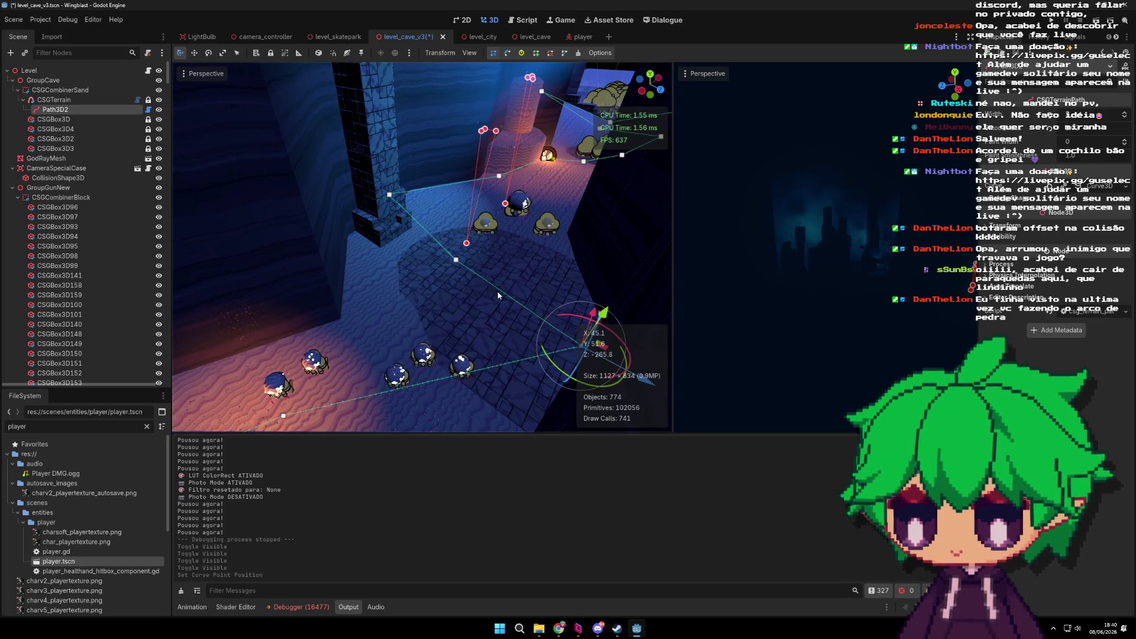
{"action": "left_click_drag", "start_coordinate": [631, 237], "coordinate": [638, 238]}
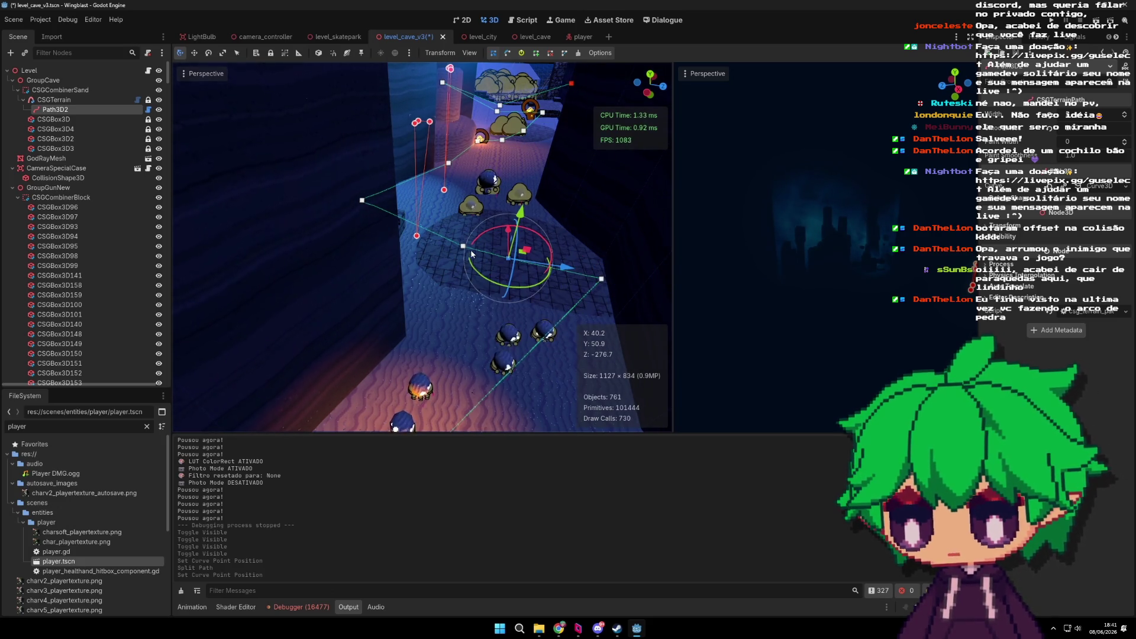
{"action": "scroll", "coordinate": [468, 255], "scroll_direction": "up", "scroll_amount": 3}
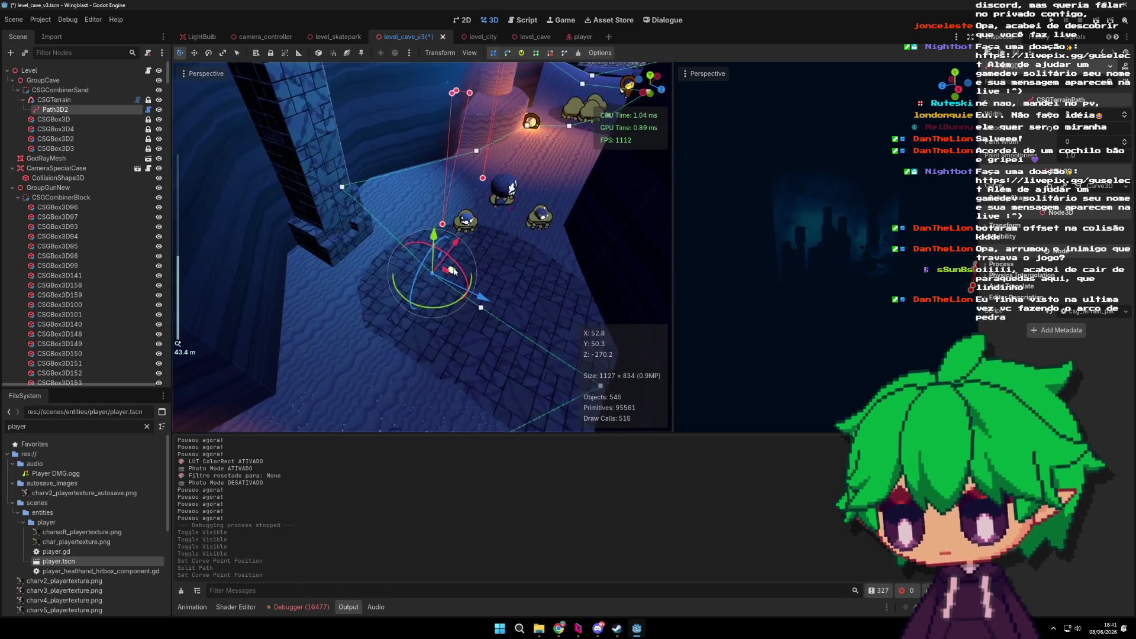
{"action": "mouse_move", "coordinate": [424, 268]}
{"action": "left_mouse_down"}
{"action": "mouse_move", "coordinate": [371, 305]}
{"action": "mouse_move", "coordinate": [382, 303]}
{"action": "left_mouse_up"}
{"action": "scroll", "coordinate": [525, 303], "scroll_direction": "down", "scroll_amount": 3}
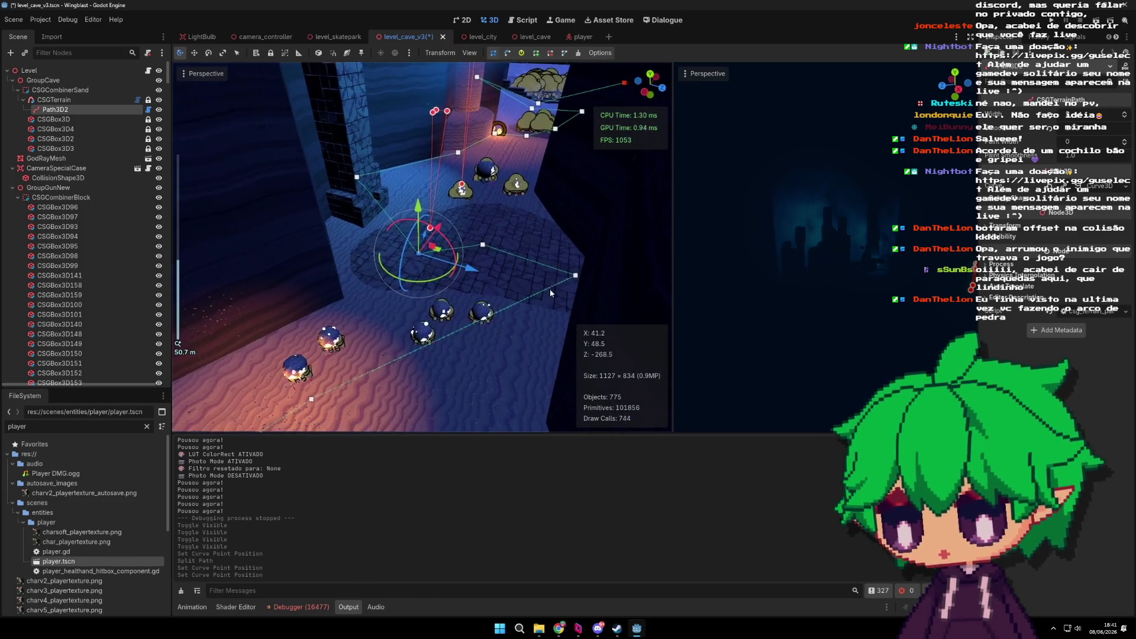
{"action": "left_click", "coordinate": [497, 311]}
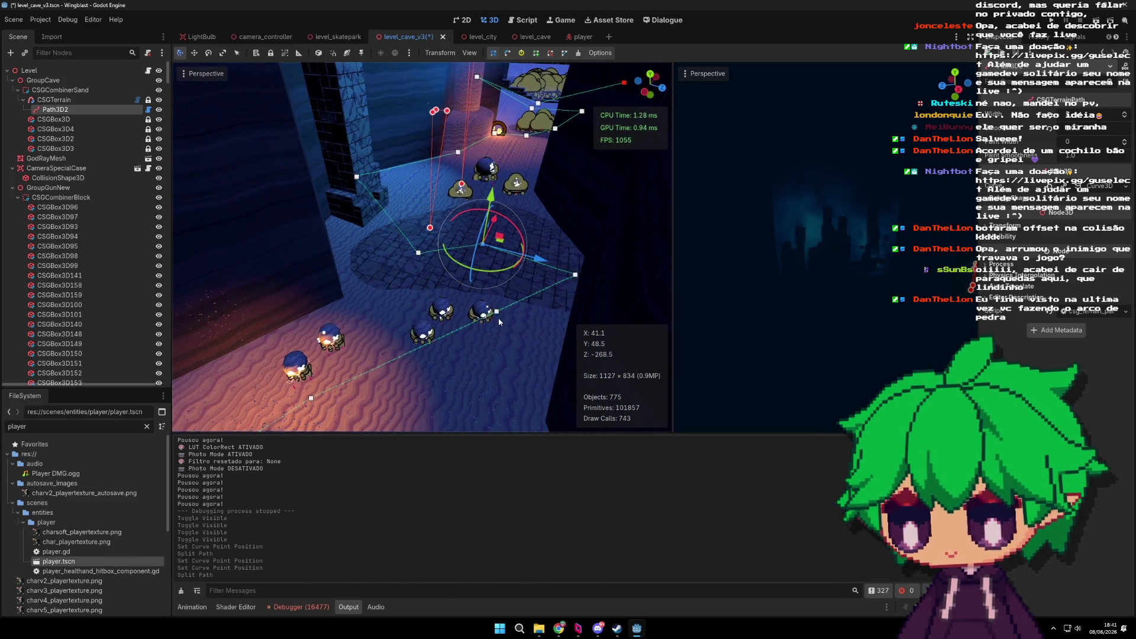
{"action": "mouse_move", "coordinate": [515, 321]}
{"action": "left_mouse_down"}
{"action": "mouse_move", "coordinate": [464, 340]}
{"action": "mouse_move", "coordinate": [458, 310]}
{"action": "mouse_move", "coordinate": [495, 293]}
{"action": "left_mouse_up"}
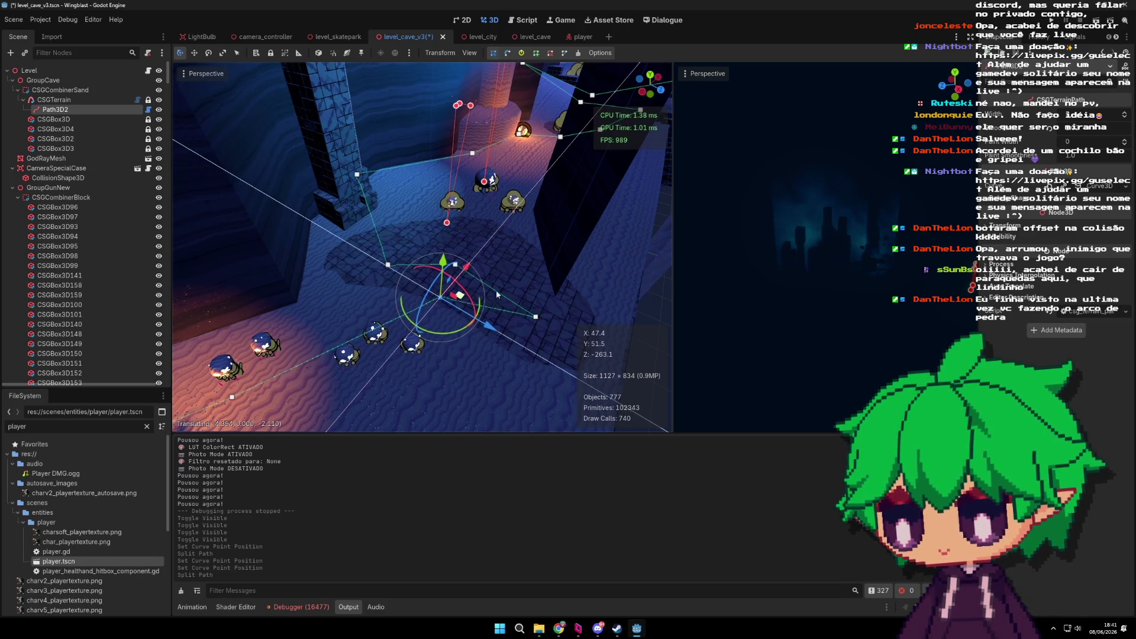
Step: Move and raise further path points, and delete an unwanted point
{"action": "scroll", "coordinate": [495, 292], "scroll_direction": "up", "scroll_amount": 4}
{"action": "left_click", "coordinate": [398, 225]}
{"action": "mouse_move", "coordinate": [420, 226]}
{"action": "left_mouse_down"}
{"action": "mouse_move", "coordinate": [393, 226]}
{"action": "mouse_move", "coordinate": [450, 226]}
{"action": "left_mouse_up"}
{"action": "scroll", "coordinate": [470, 251], "scroll_direction": "up", "scroll_amount": 2}
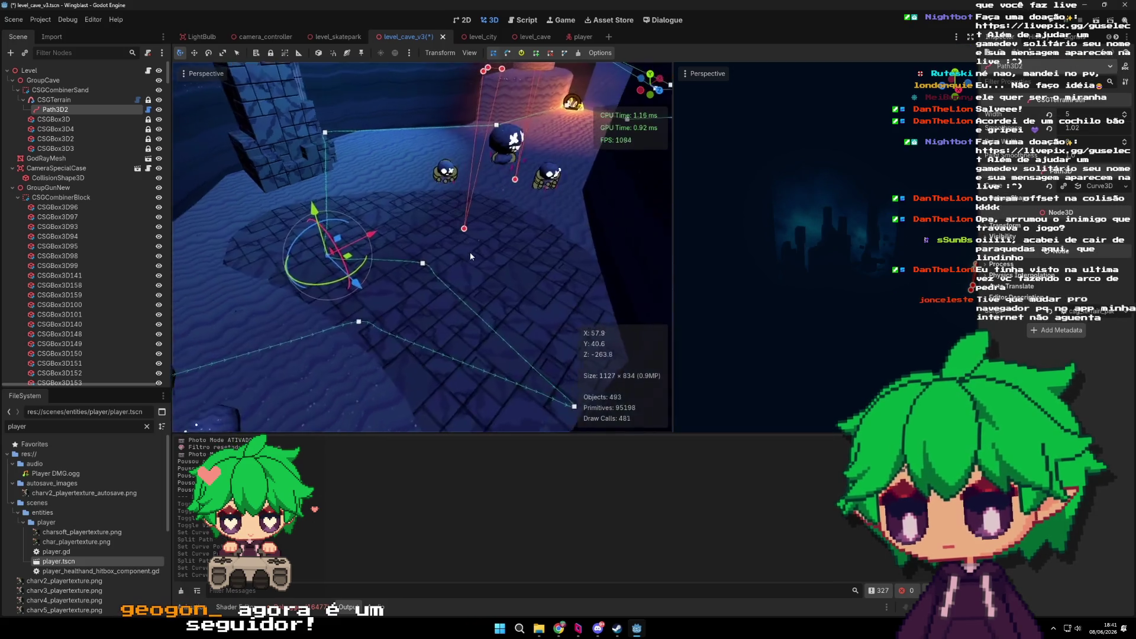
{"action": "mouse_move", "coordinate": [511, 248]}
{"action": "left_mouse_down"}
{"action": "mouse_move", "coordinate": [492, 230]}
{"action": "mouse_move", "coordinate": [626, 240]}
{"action": "left_mouse_up"}
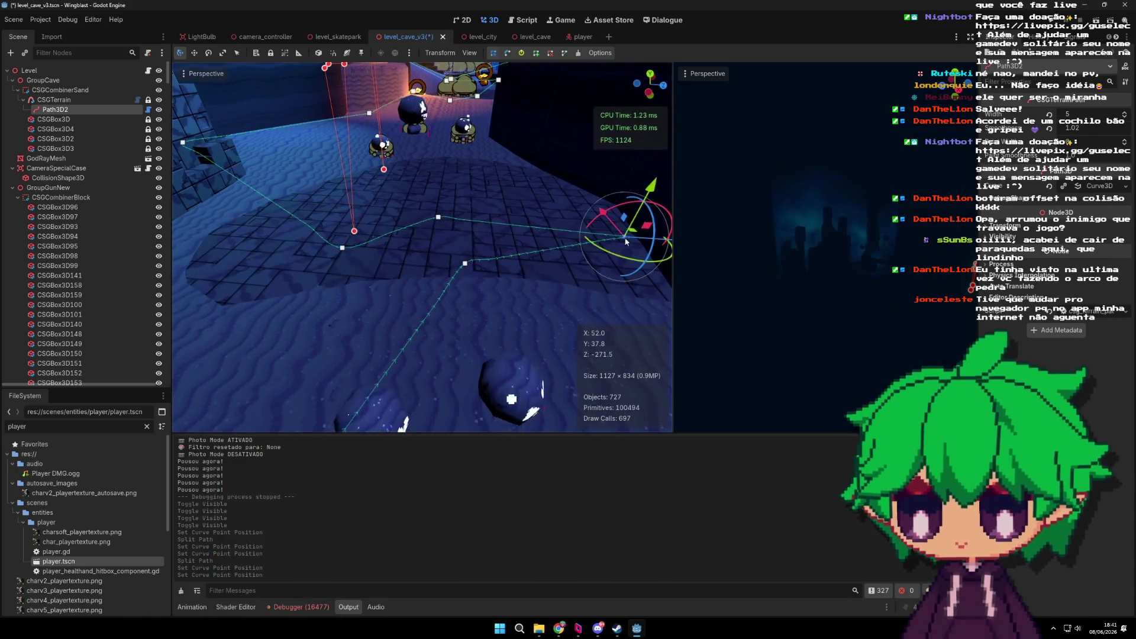
{"action": "mouse_move", "coordinate": [659, 164]}
{"action": "left_mouse_down"}
{"action": "mouse_move", "coordinate": [658, 152]}
{"action": "mouse_move", "coordinate": [584, 188]}
{"action": "left_mouse_up"}
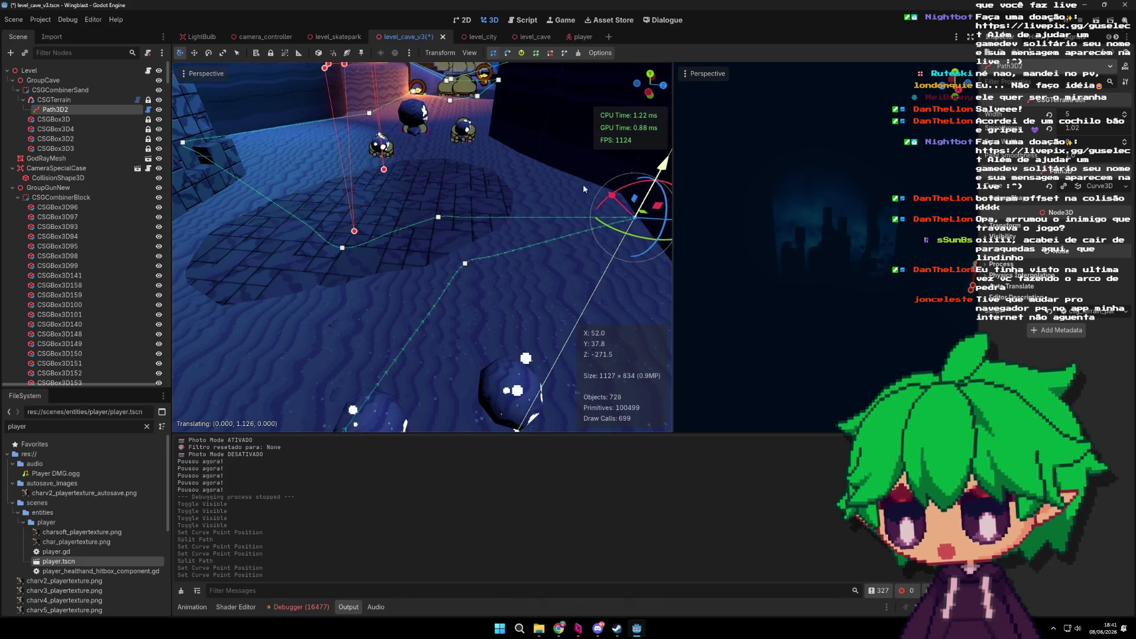
{"action": "right_click", "coordinate": [465, 267]}
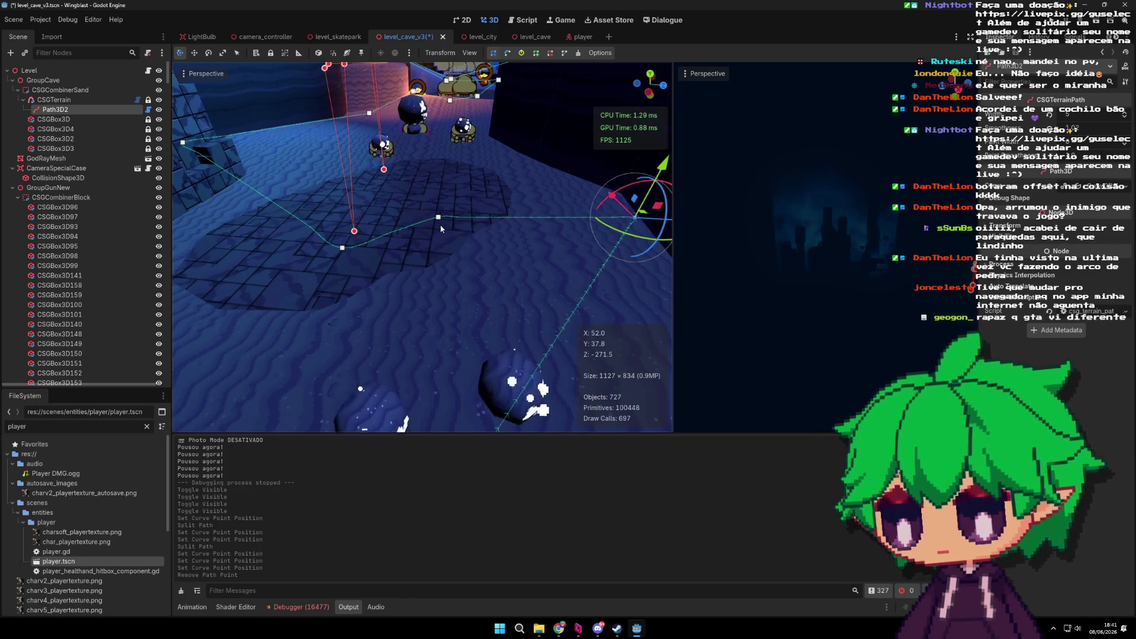
{"action": "mouse_move", "coordinate": [444, 196]}
{"action": "left_mouse_down"}
{"action": "mouse_move", "coordinate": [459, 173]}
{"action": "mouse_move", "coordinate": [447, 187]}
{"action": "left_mouse_up"}
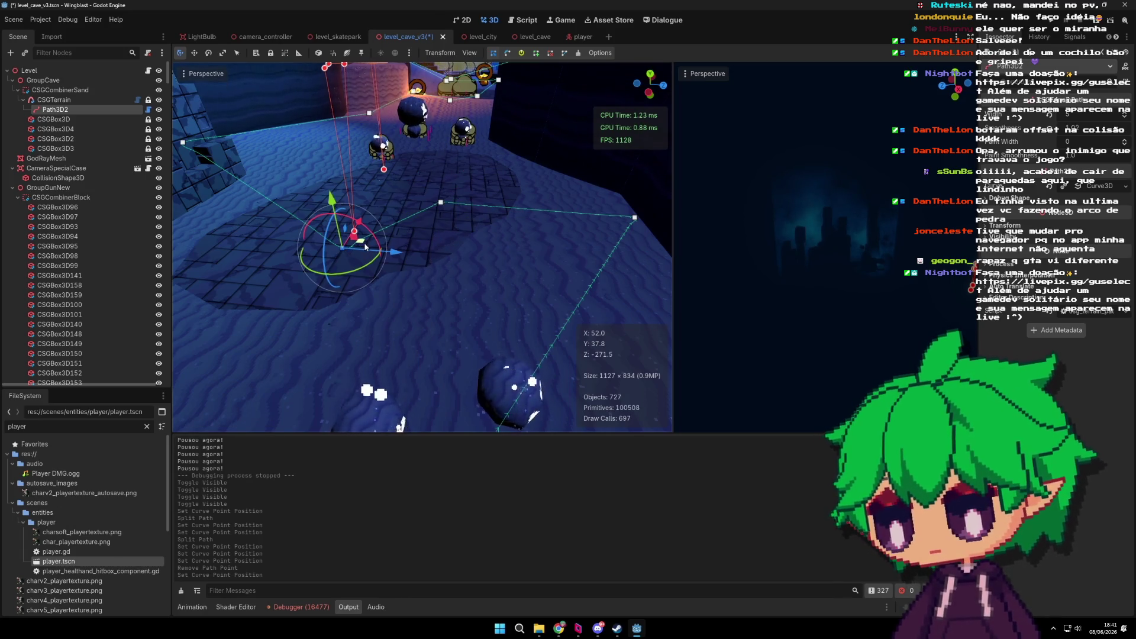
{"action": "mouse_move", "coordinate": [366, 249]}
{"action": "left_mouse_down"}
{"action": "mouse_move", "coordinate": [355, 245]}
{"action": "mouse_move", "coordinate": [366, 248]}
{"action": "left_mouse_up"}
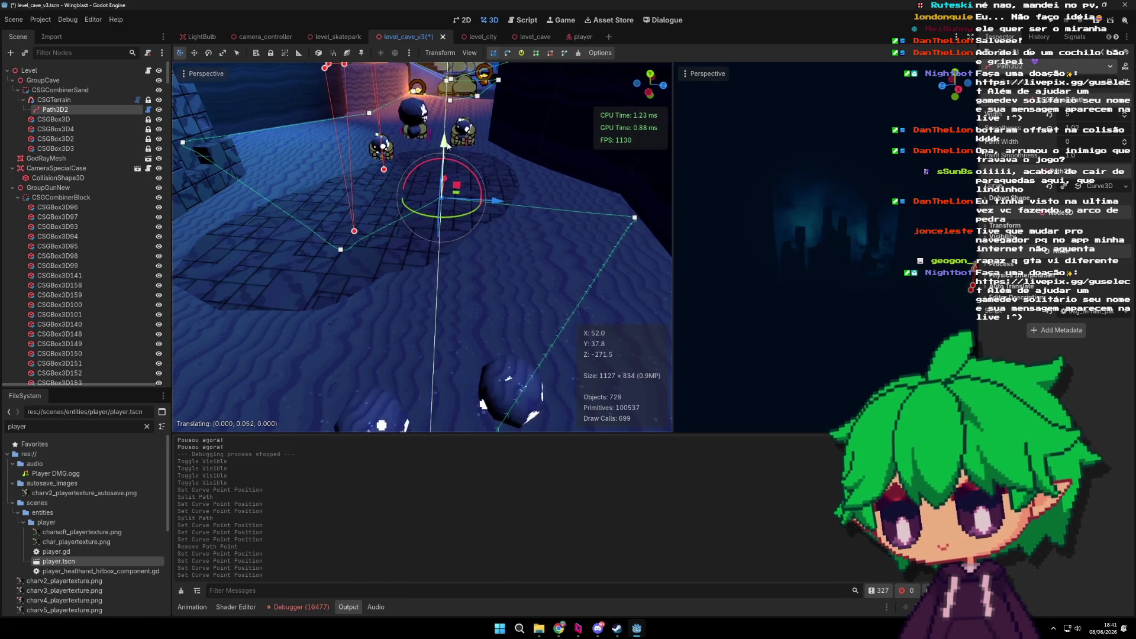
Step: Raise another path point slightly, undo a sliding move, and select the centre point
{"action": "left_click", "coordinate": [341, 249]}
{"action": "left_click_drag", "start_coordinate": [327, 194], "coordinate": [327, 191]}
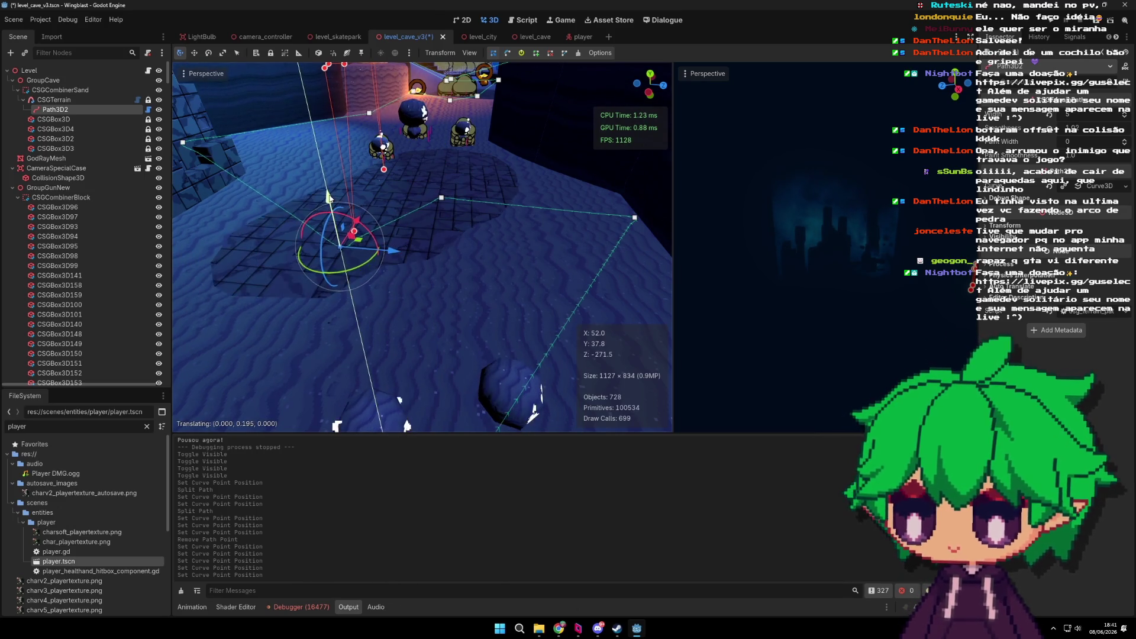
{"action": "mouse_move", "coordinate": [385, 237]}
{"action": "left_mouse_down"}
{"action": "mouse_move", "coordinate": [347, 244]}
{"action": "mouse_move", "coordinate": [367, 250]}
{"action": "left_mouse_up"}
{"action": "key", "text": "ctrl+z"}
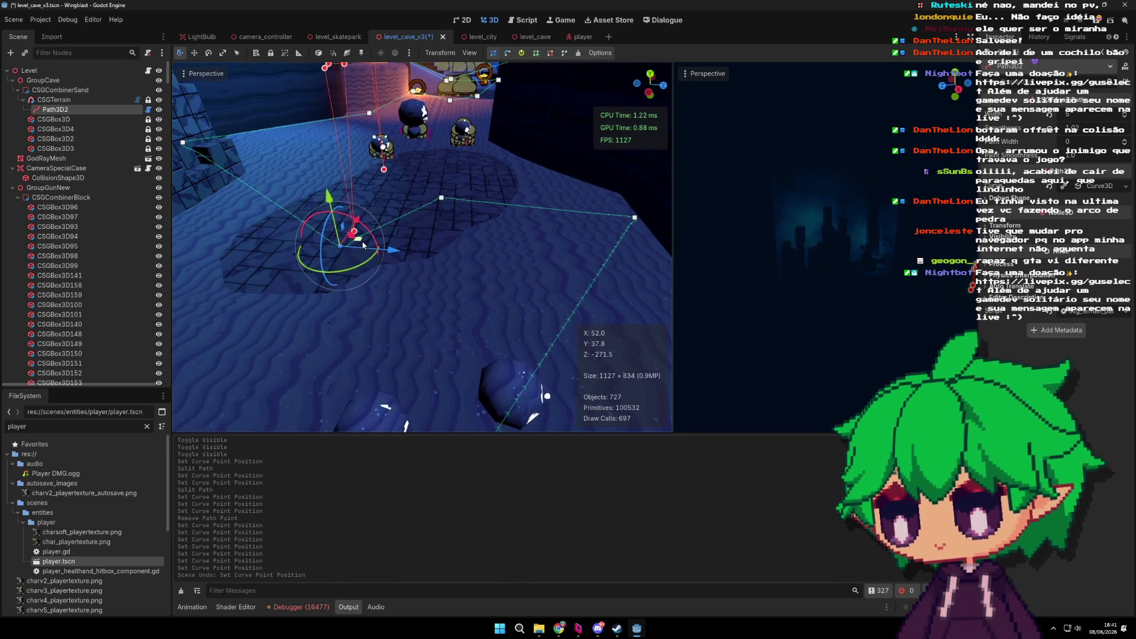
{"action": "left_click", "coordinate": [442, 197]}
{"action": "scroll", "coordinate": [455, 232], "scroll_direction": "down", "scroll_amount": 3}
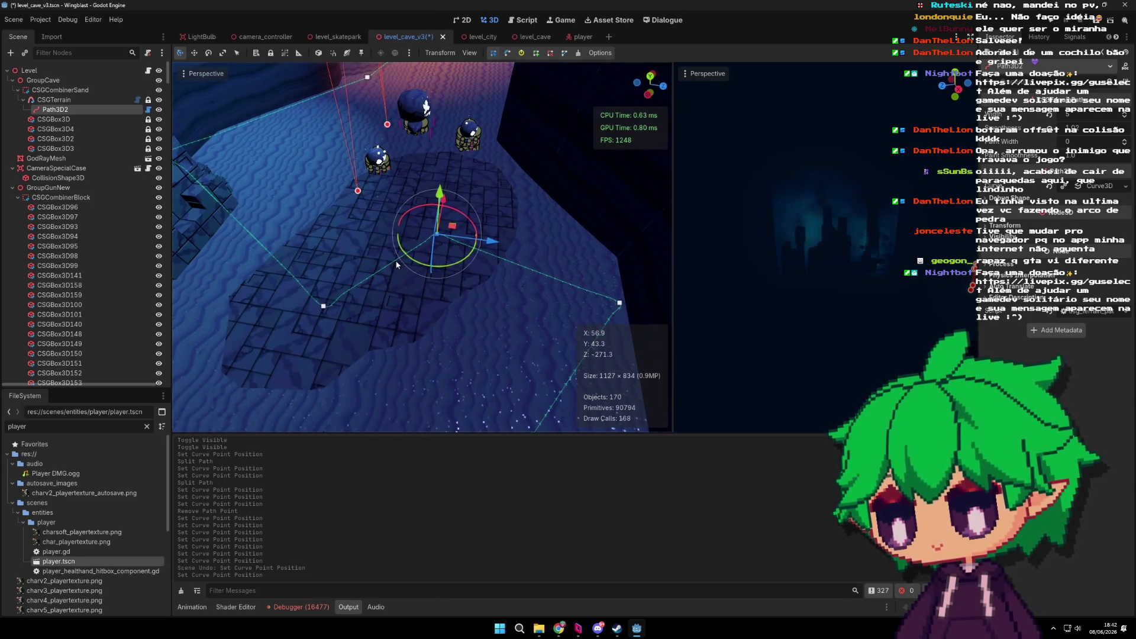
Step: Split a new point into Path3D2's curve, then undo the unwanted point moves
{"action": "left_click", "coordinate": [396, 264]}
{"action": "left_click_drag", "start_coordinate": [389, 222], "coordinate": [387, 213]}
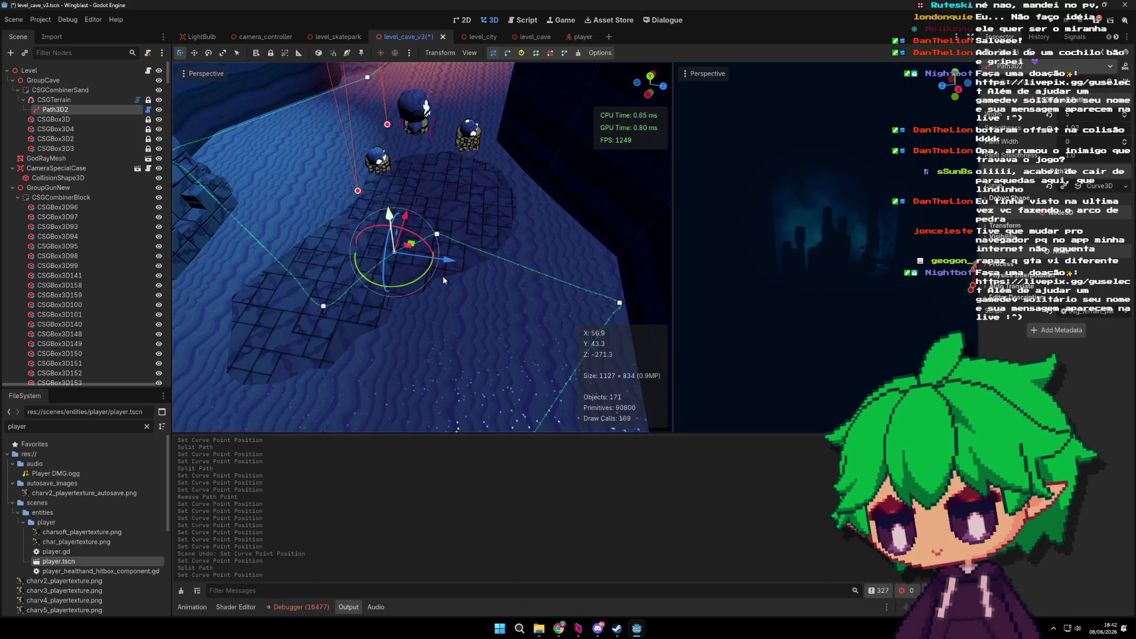
{"action": "key", "text": "ctrl+z"}
{"action": "mouse_move", "coordinate": [413, 252]}
{"action": "left_mouse_down"}
{"action": "mouse_move", "coordinate": [395, 235]}
{"action": "mouse_move", "coordinate": [417, 283]}
{"action": "left_mouse_up"}
{"action": "key", "text": "ctrl+z"}
{"action": "scroll", "coordinate": [525, 255], "scroll_direction": "up", "scroll_amount": 3}
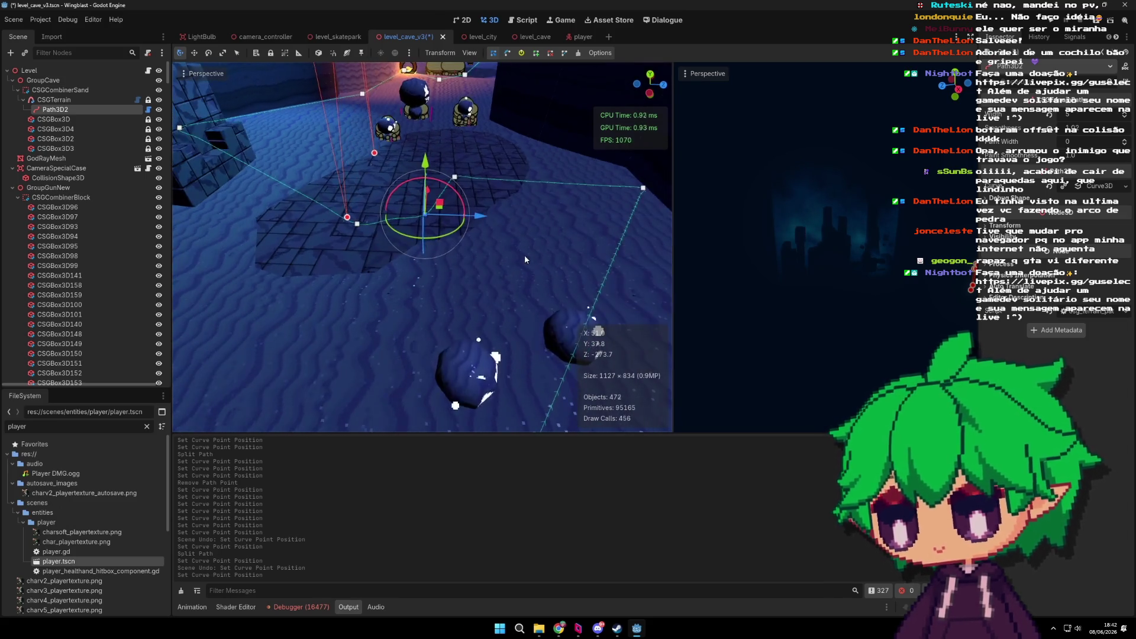
{"action": "key", "text": "ctrl+z"}
Step: Insert another curve point and drag it outward, then shift it left
{"action": "left_click", "coordinate": [363, 325]}
{"action": "mouse_move", "coordinate": [368, 329]}
{"action": "left_mouse_down"}
{"action": "mouse_move", "coordinate": [350, 379]}
{"action": "mouse_move", "coordinate": [357, 256]}
{"action": "mouse_move", "coordinate": [399, 232]}
{"action": "left_mouse_up"}
{"action": "scroll", "coordinate": [340, 240], "scroll_direction": "up", "scroll_amount": 2}
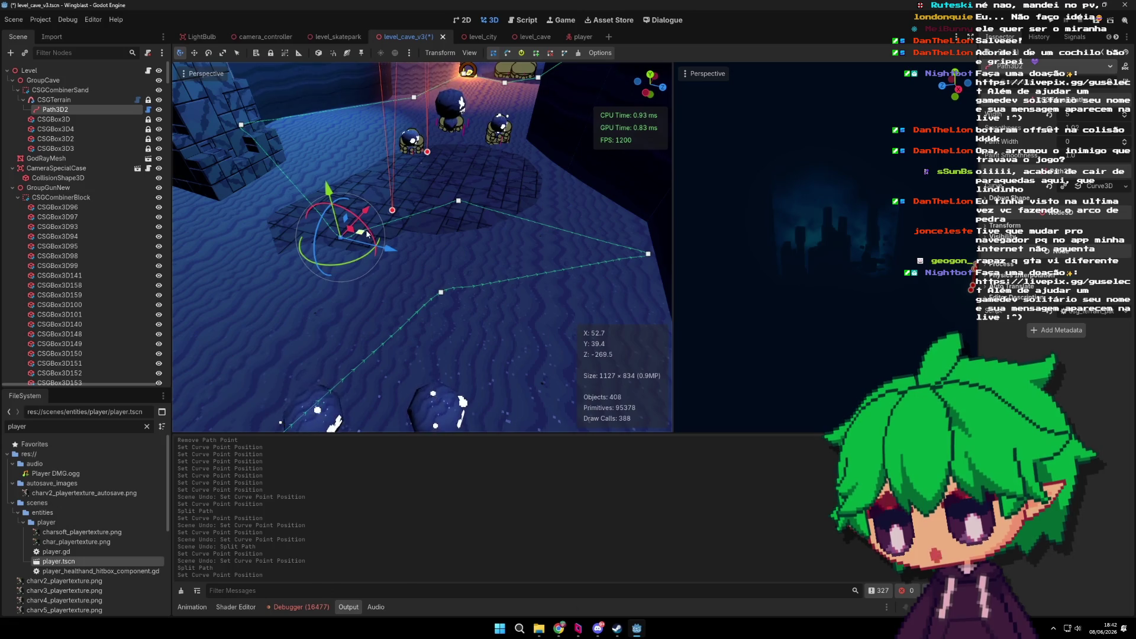
{"action": "left_click_drag", "start_coordinate": [350, 234], "coordinate": [362, 249]}
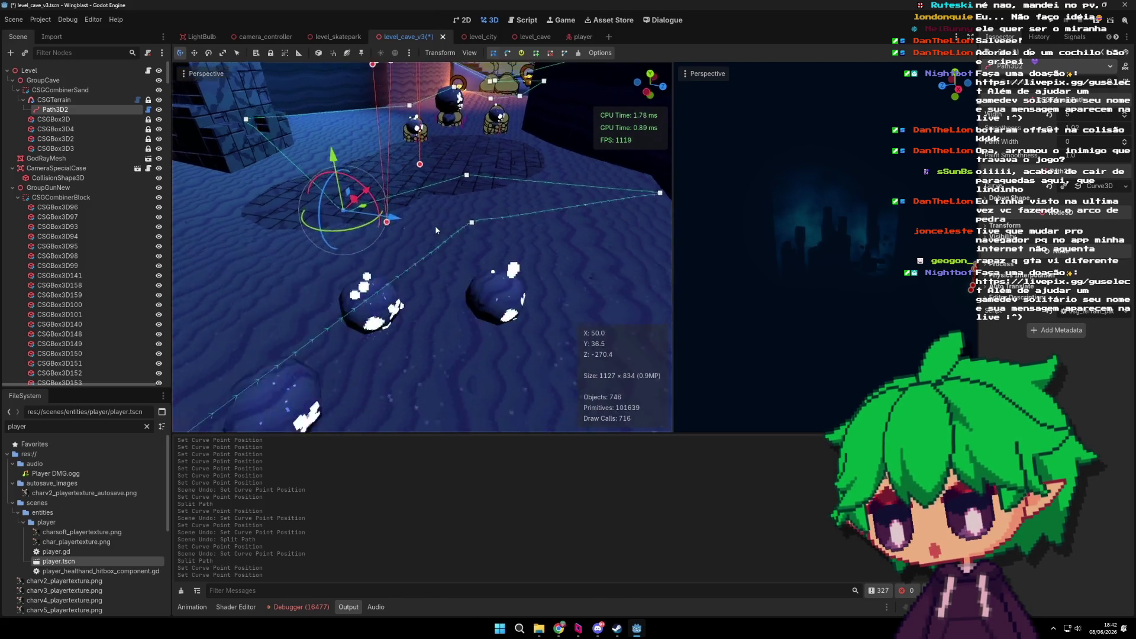
{"action": "scroll", "coordinate": [508, 273], "scroll_direction": "down", "scroll_amount": 3}
{"action": "mouse_move", "coordinate": [508, 273]}
{"action": "left_mouse_down"}
{"action": "mouse_move", "coordinate": [406, 300]}
{"action": "mouse_move", "coordinate": [468, 277]}
{"action": "mouse_move", "coordinate": [547, 271]}
{"action": "mouse_move", "coordinate": [506, 306]}
{"action": "mouse_move", "coordinate": [499, 280]}
{"action": "mouse_move", "coordinate": [474, 297]}
{"action": "left_mouse_up"}
{"action": "scroll", "coordinate": [515, 296], "scroll_direction": "down", "scroll_amount": 2}
Step: Split two more points into the path and lower a neighbouring point about 2.6 units along Y
{"action": "left_click", "coordinate": [501, 294]}
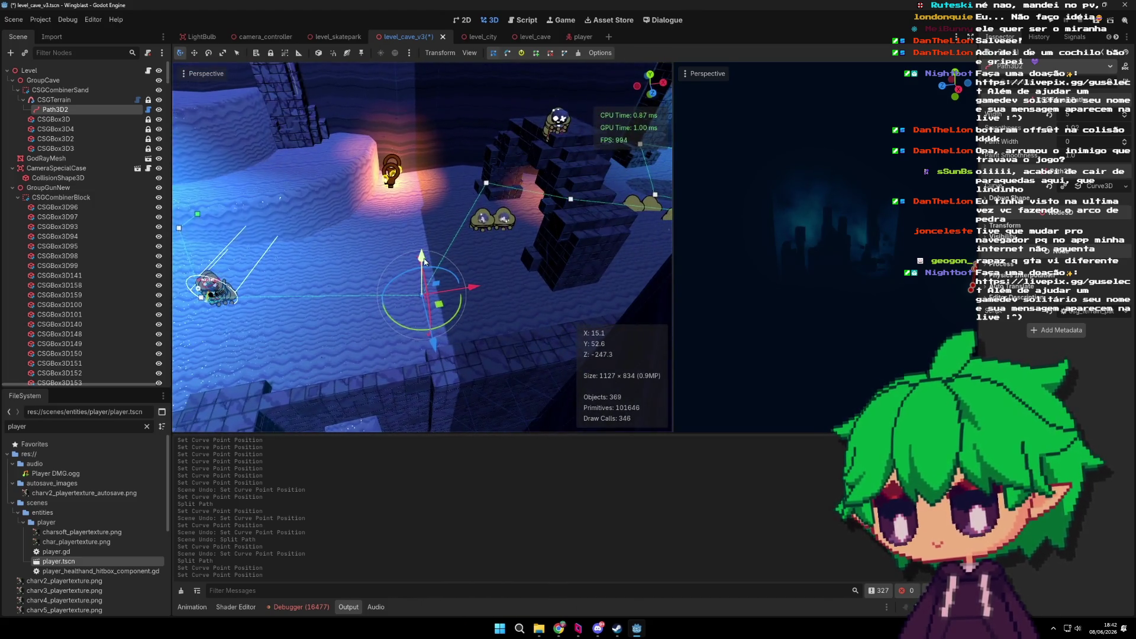
{"action": "left_click", "coordinate": [338, 294]}
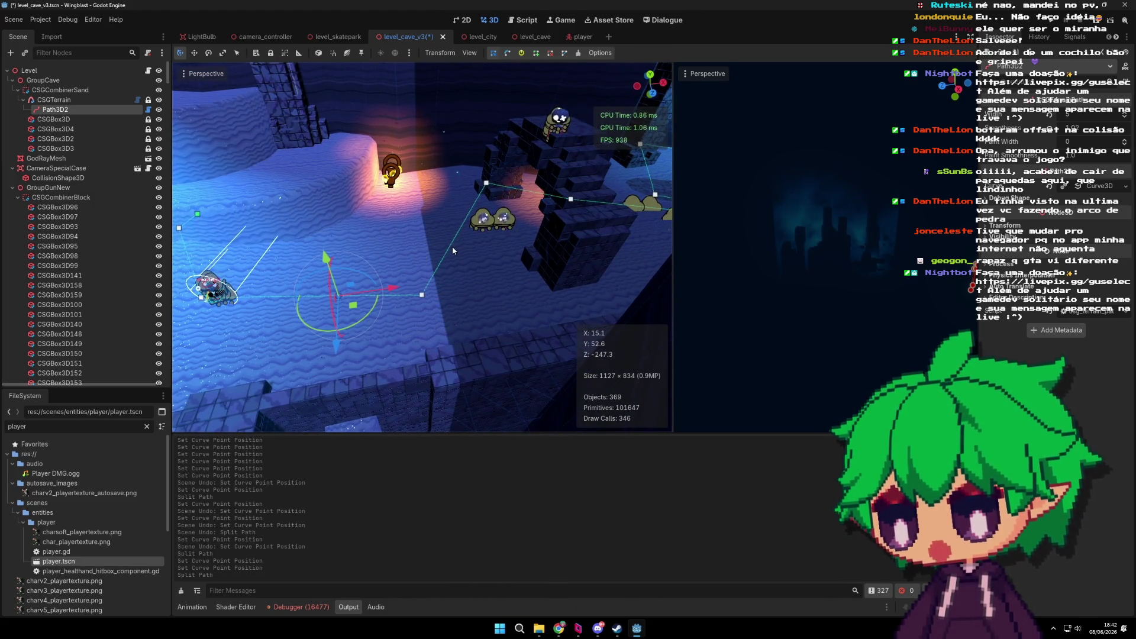
{"action": "left_click", "coordinate": [452, 246]}
{"action": "left_click", "coordinate": [423, 296]}
{"action": "left_click_drag", "start_coordinate": [426, 275], "coordinate": [428, 279]}
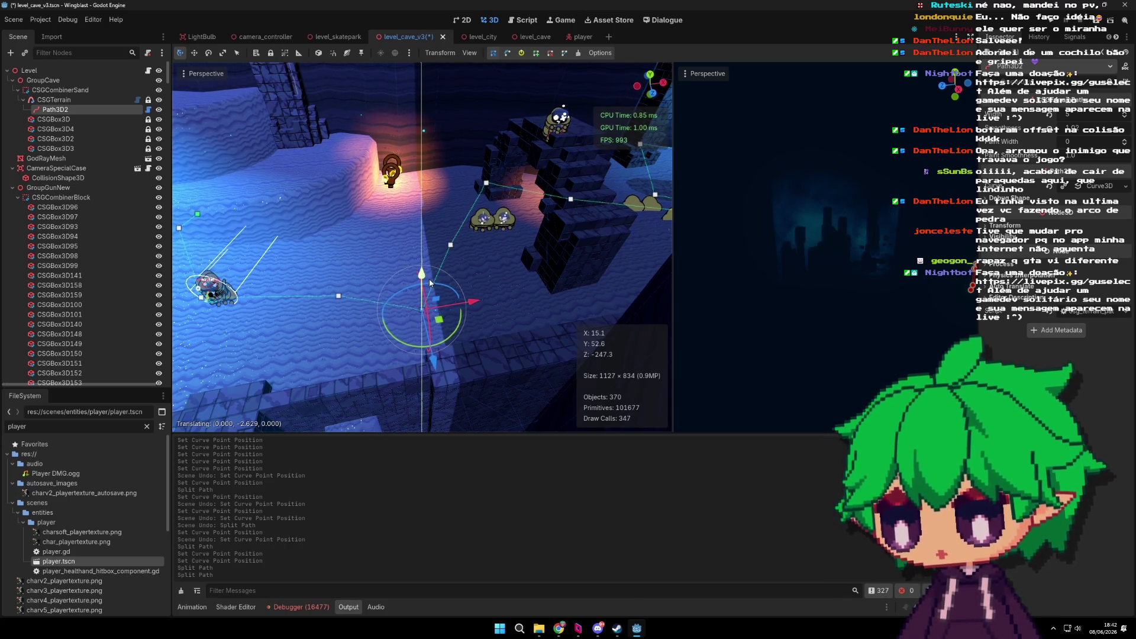
{"action": "mouse_move", "coordinate": [510, 248]}
{"action": "left_mouse_down"}
{"action": "mouse_move", "coordinate": [536, 300]}
{"action": "mouse_move", "coordinate": [495, 312]}
{"action": "left_mouse_up"}
{"action": "left_click", "coordinate": [559, 315]}
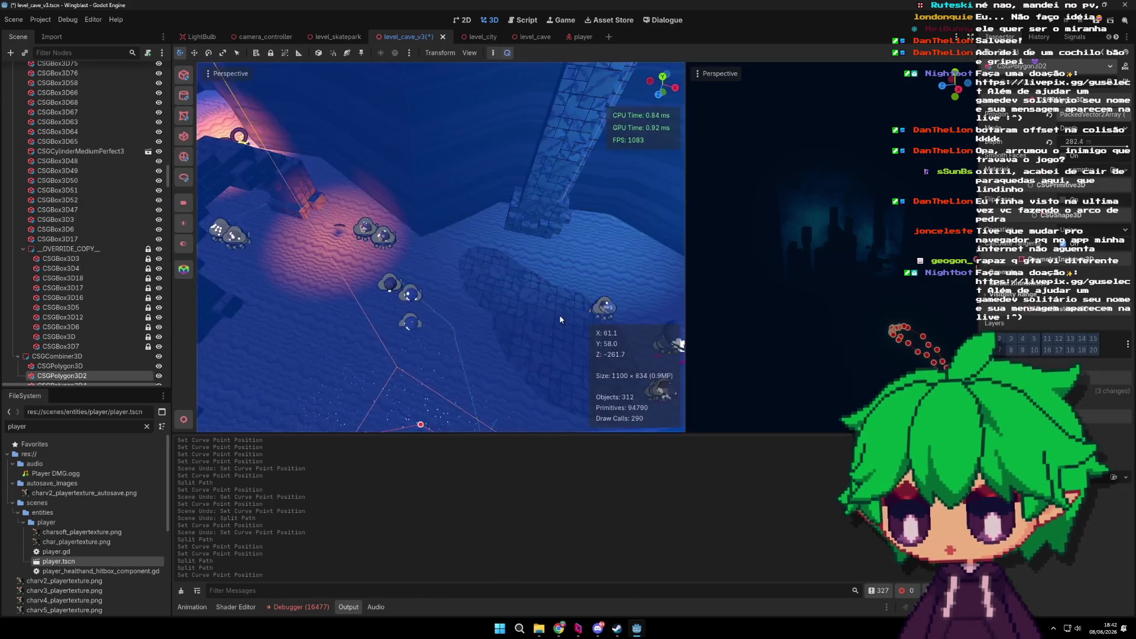
Step: Duplicate the large blue CSG box as CSGBox3D160 and shift it 2 units along X
{"action": "left_click", "coordinate": [581, 314]}
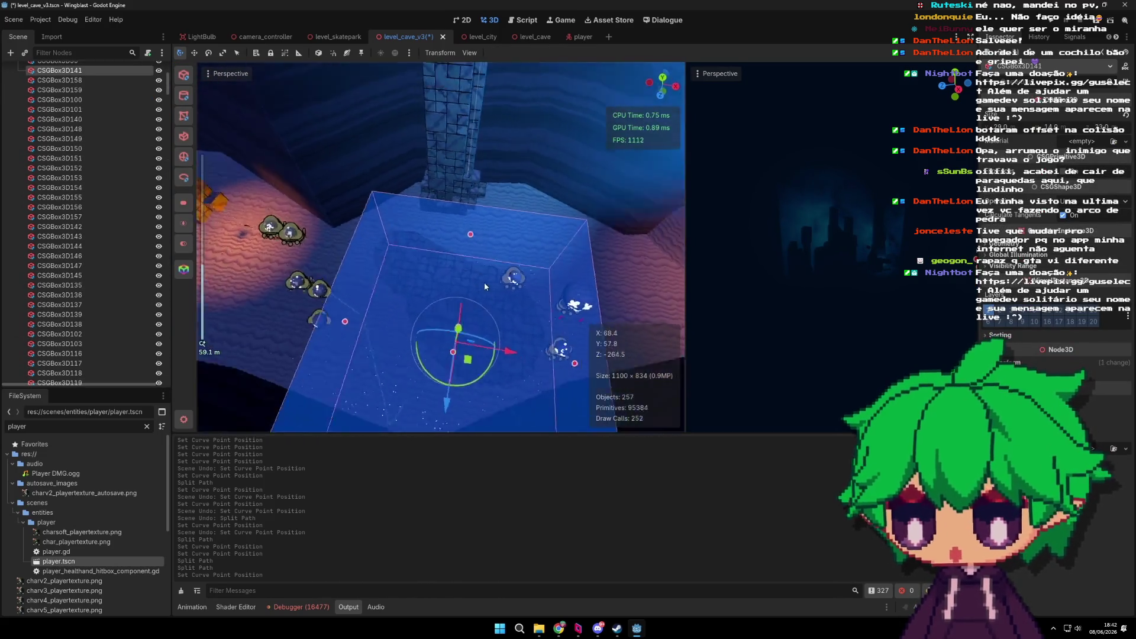
{"action": "key", "text": "ctrl+d"}
{"action": "left_click_drag", "start_coordinate": [473, 353], "coordinate": [462, 353]}
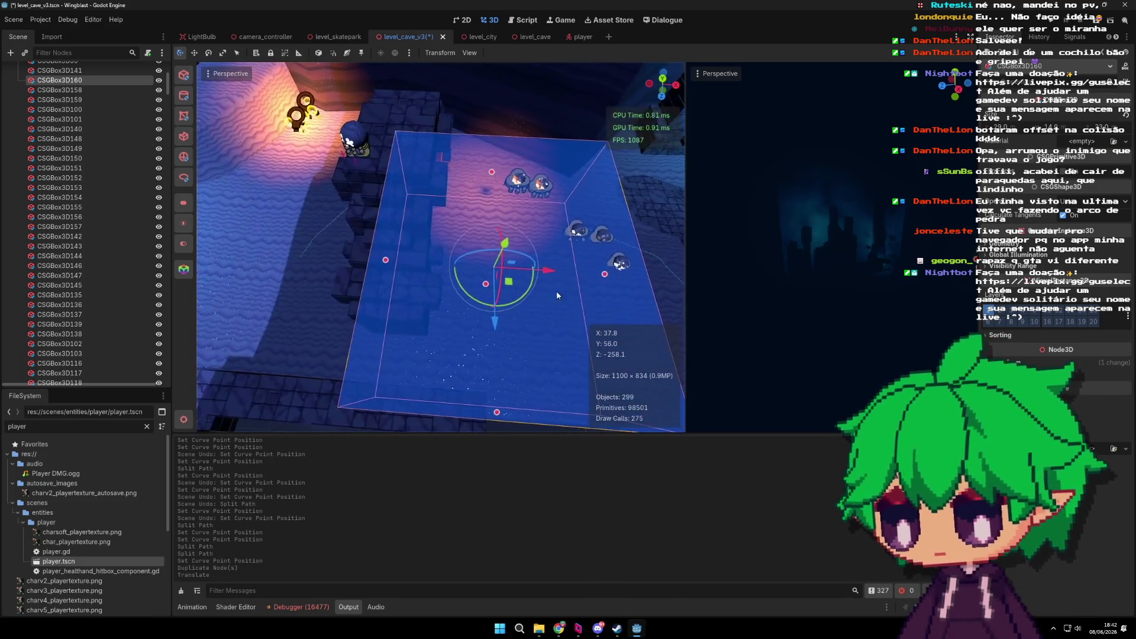
{"action": "mouse_move", "coordinate": [495, 273]}
{"action": "left_mouse_down"}
{"action": "mouse_move", "coordinate": [538, 282]}
{"action": "mouse_move", "coordinate": [519, 255]}
{"action": "mouse_move", "coordinate": [588, 257]}
{"action": "mouse_move", "coordinate": [516, 318]}
{"action": "mouse_move", "coordinate": [463, 204]}
{"action": "left_mouse_up"}
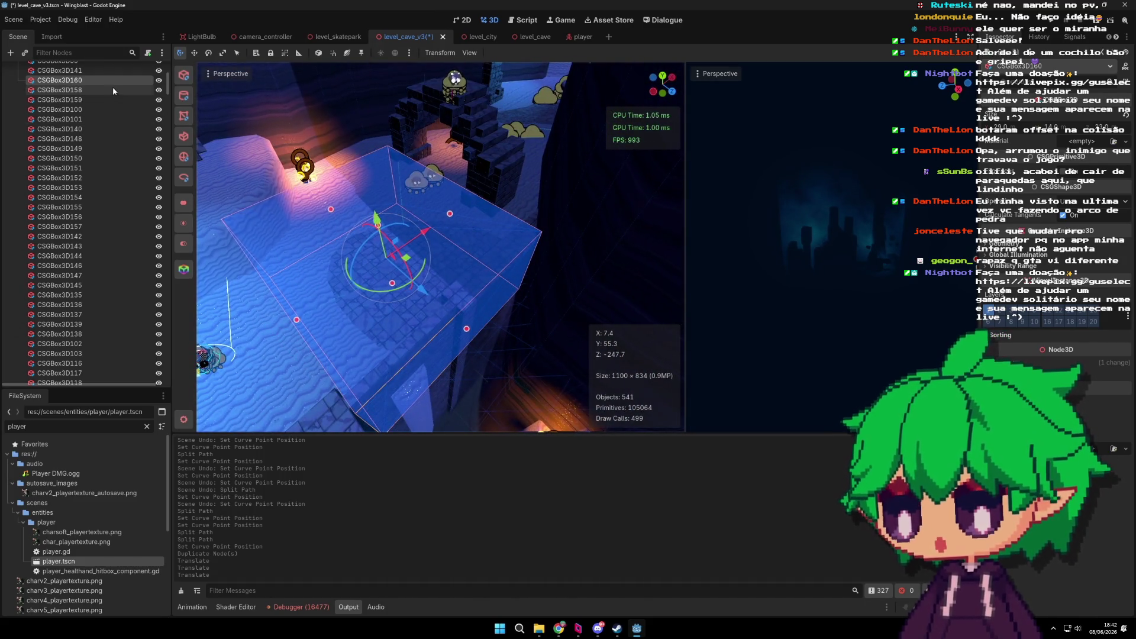
Step: Select the small nearby box, then the light bulb
{"action": "left_click", "coordinate": [392, 158]}
{"action": "left_click", "coordinate": [425, 271]}
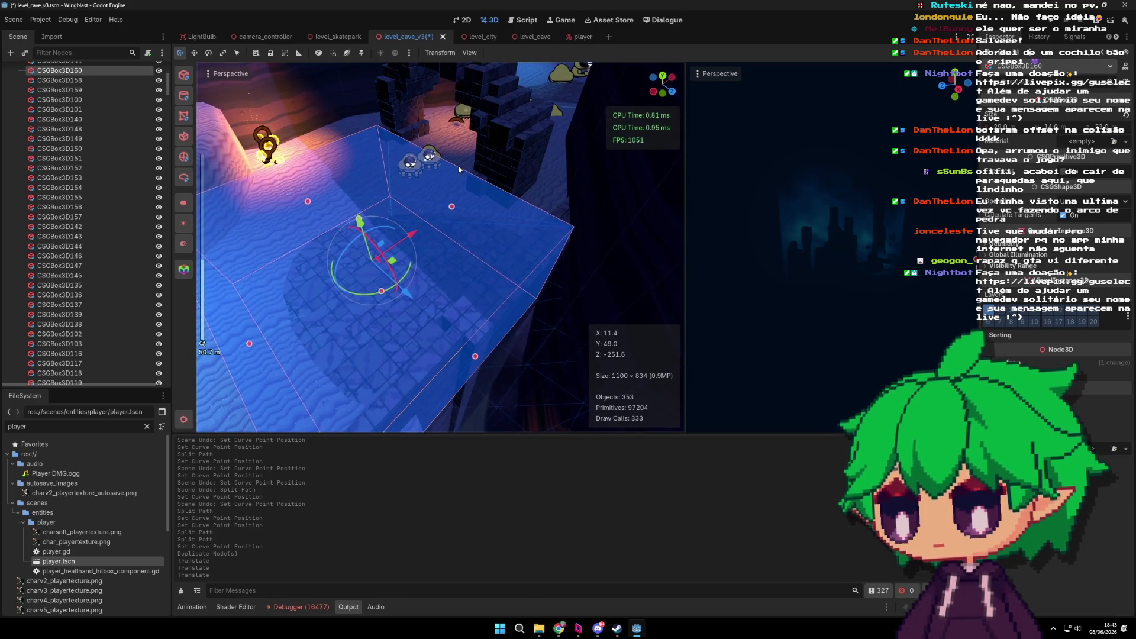
{"action": "scroll", "coordinate": [172, 96], "scroll_direction": "up", "scroll_amount": 2}
Step: Filter the Scene dock for 'csgterra', check the CSGTerrain nodes, then clear the filter and select Path3D2
{"action": "type", "text": "csgterra"}
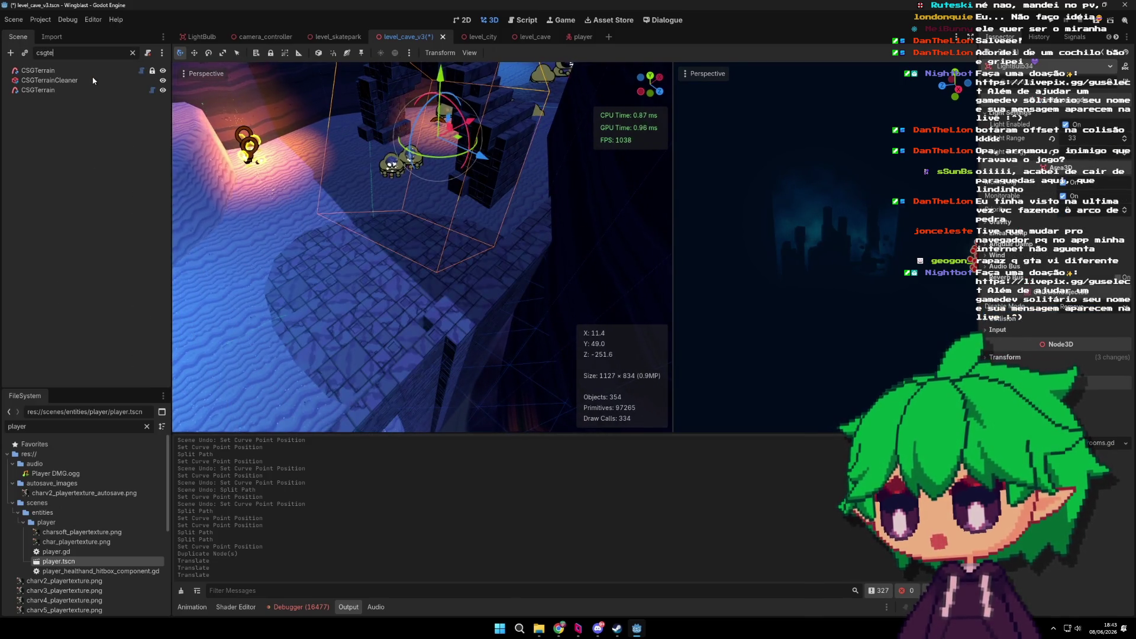
{"action": "left_click", "coordinate": [76, 90]}
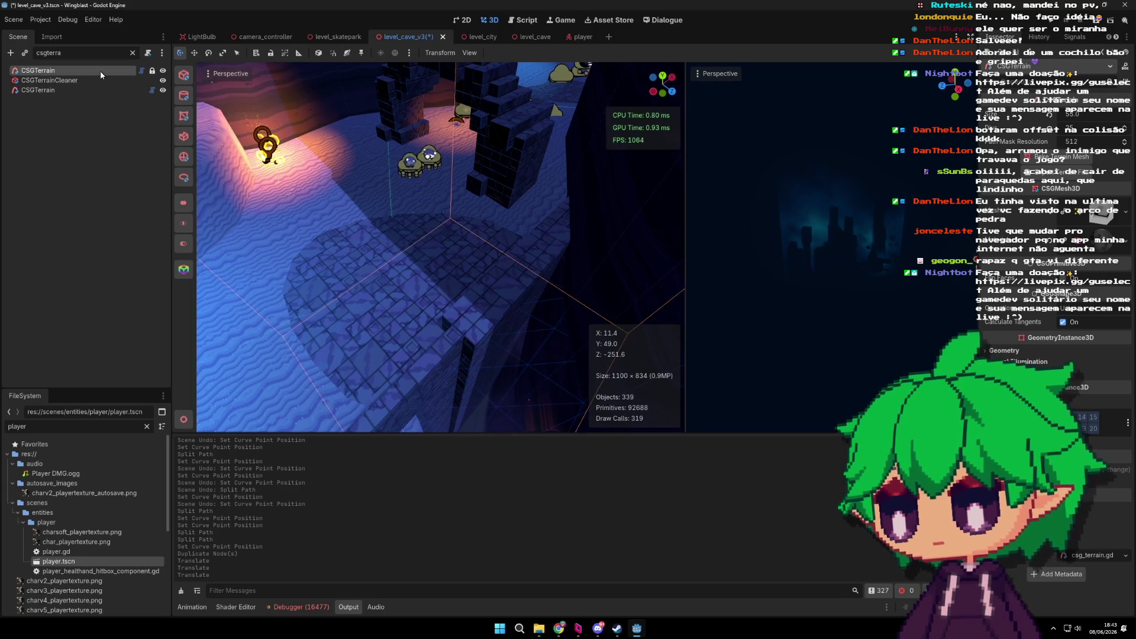
{"action": "left_click", "coordinate": [100, 70]}
{"action": "left_click", "coordinate": [133, 53]}
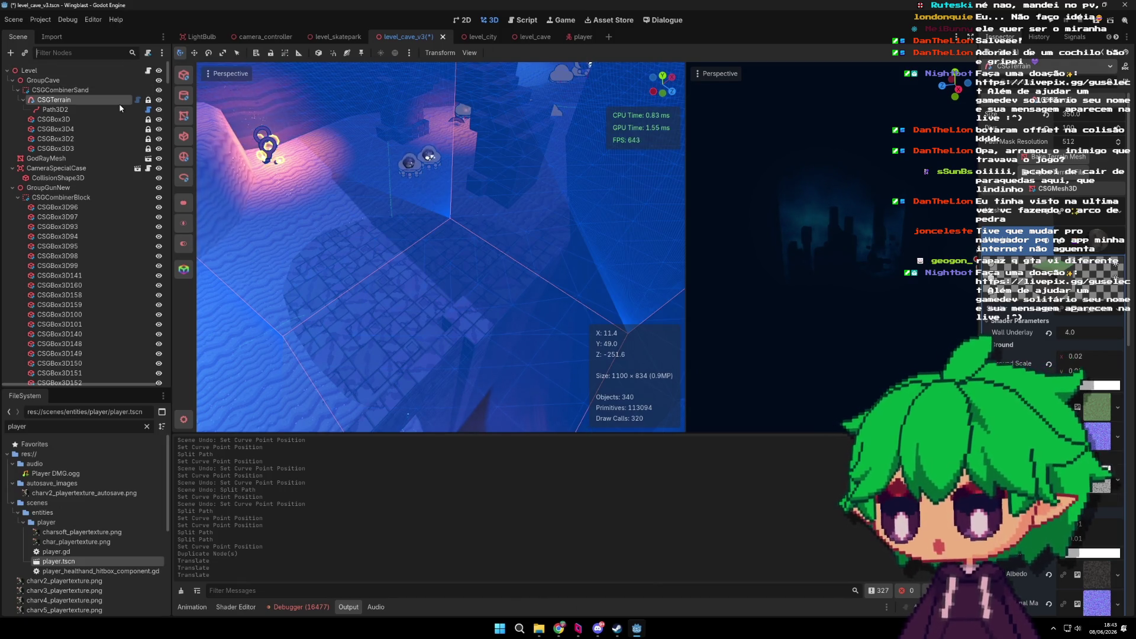
{"action": "left_click", "coordinate": [105, 109]}
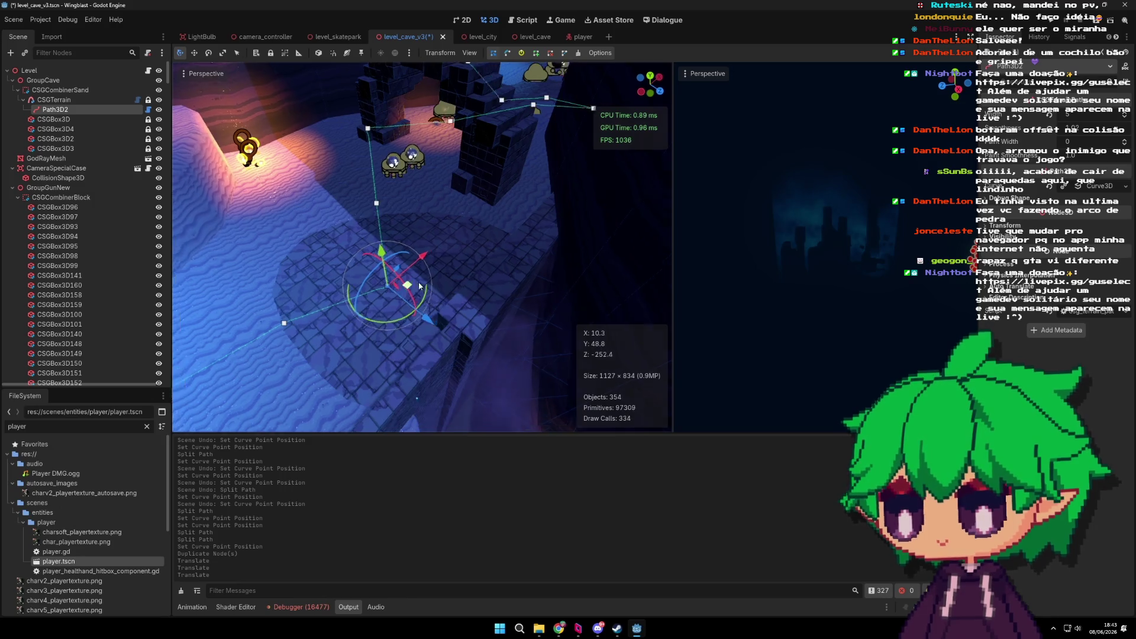
Step: Split a new point into Path3D2's curve and pull it out to the right
{"action": "mouse_move", "coordinate": [510, 307]}
{"action": "left_mouse_down"}
{"action": "mouse_move", "coordinate": [531, 318]}
{"action": "mouse_move", "coordinate": [476, 285]}
{"action": "mouse_move", "coordinate": [450, 250]}
{"action": "mouse_move", "coordinate": [459, 245]}
{"action": "left_mouse_up"}
{"action": "left_click_drag", "start_coordinate": [435, 306], "coordinate": [456, 280]}
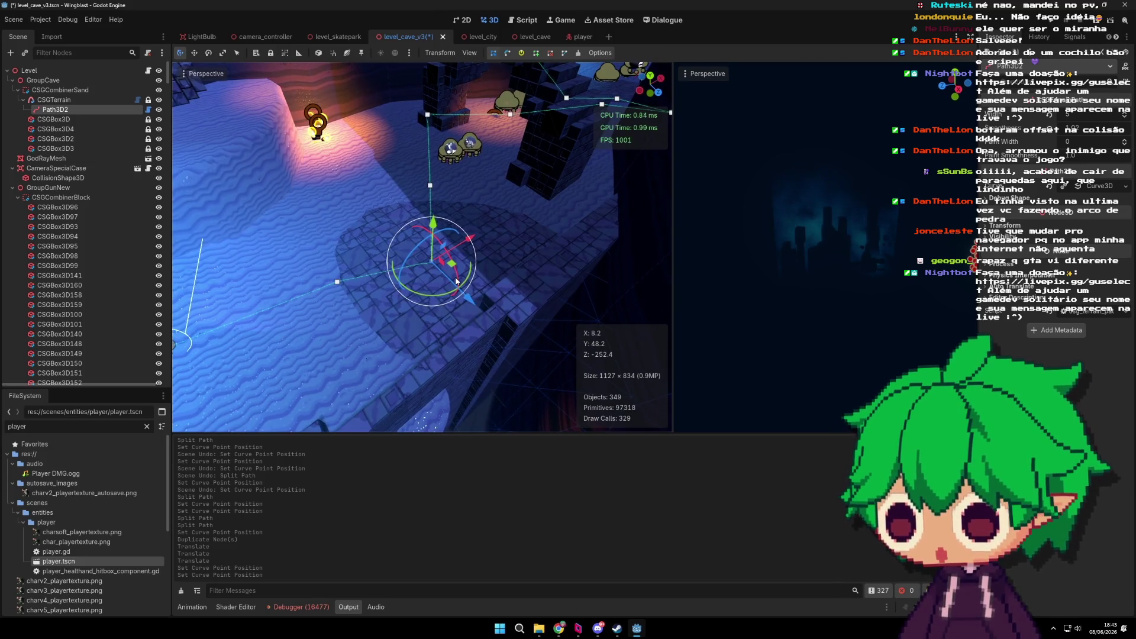
{"action": "mouse_move", "coordinate": [435, 186]}
{"action": "left_mouse_down"}
{"action": "mouse_move", "coordinate": [491, 232]}
{"action": "mouse_move", "coordinate": [481, 236]}
{"action": "left_mouse_up"}
{"action": "left_click", "coordinate": [392, 254]}
{"action": "left_click", "coordinate": [393, 255]}
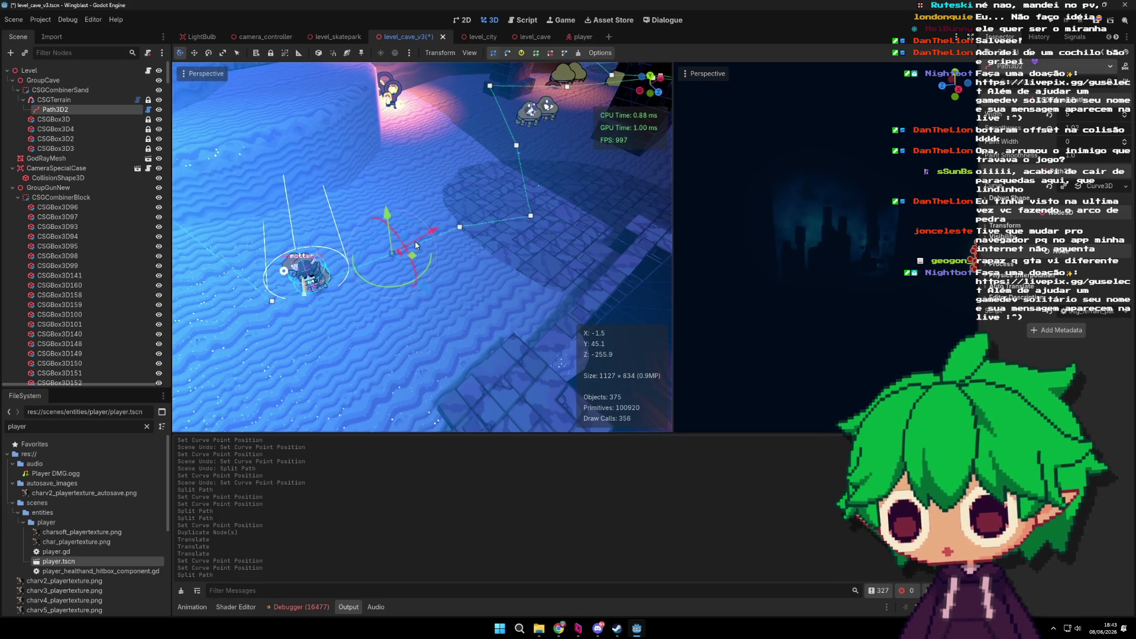
{"action": "mouse_move", "coordinate": [413, 256]}
{"action": "left_mouse_down"}
{"action": "mouse_move", "coordinate": [557, 255]}
{"action": "mouse_move", "coordinate": [591, 232]}
{"action": "mouse_move", "coordinate": [582, 240]}
{"action": "left_mouse_up"}
{"action": "left_click_drag", "start_coordinate": [511, 232], "coordinate": [511, 233]}
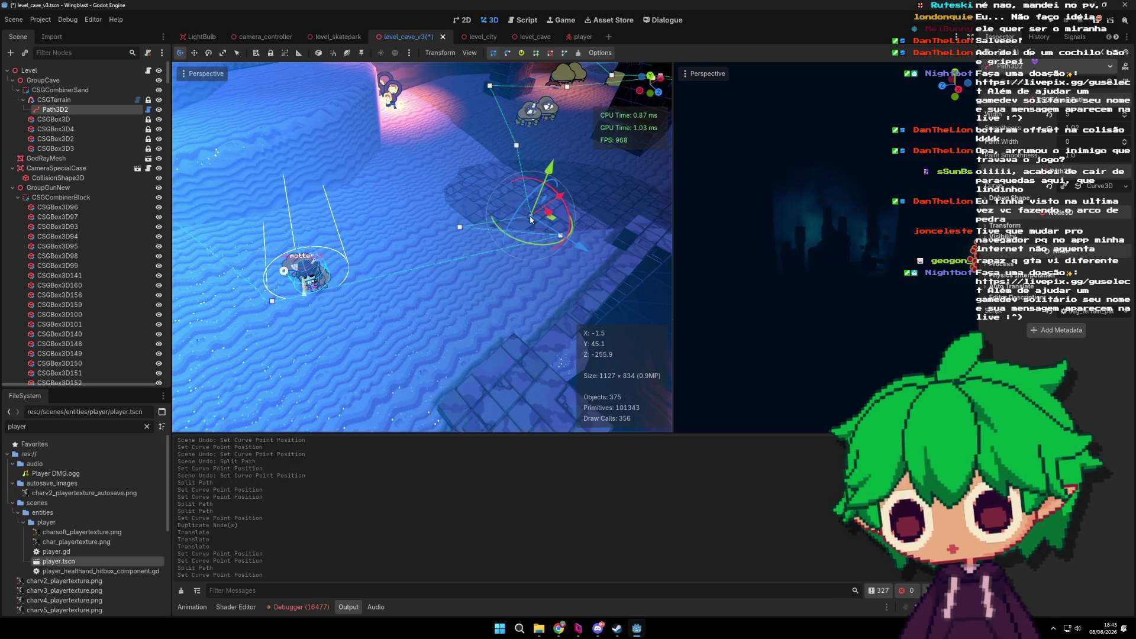
{"action": "scroll", "coordinate": [484, 270], "scroll_direction": "up", "scroll_amount": 2}
Step: Shift a point right and down, undo a stray move, delete an unwanted point and reposition another
{"action": "mouse_move", "coordinate": [481, 275]}
{"action": "left_mouse_down"}
{"action": "mouse_move", "coordinate": [508, 283]}
{"action": "mouse_move", "coordinate": [491, 277]}
{"action": "mouse_move", "coordinate": [526, 265]}
{"action": "left_mouse_up"}
{"action": "scroll", "coordinate": [480, 302], "scroll_direction": "down", "scroll_amount": 3}
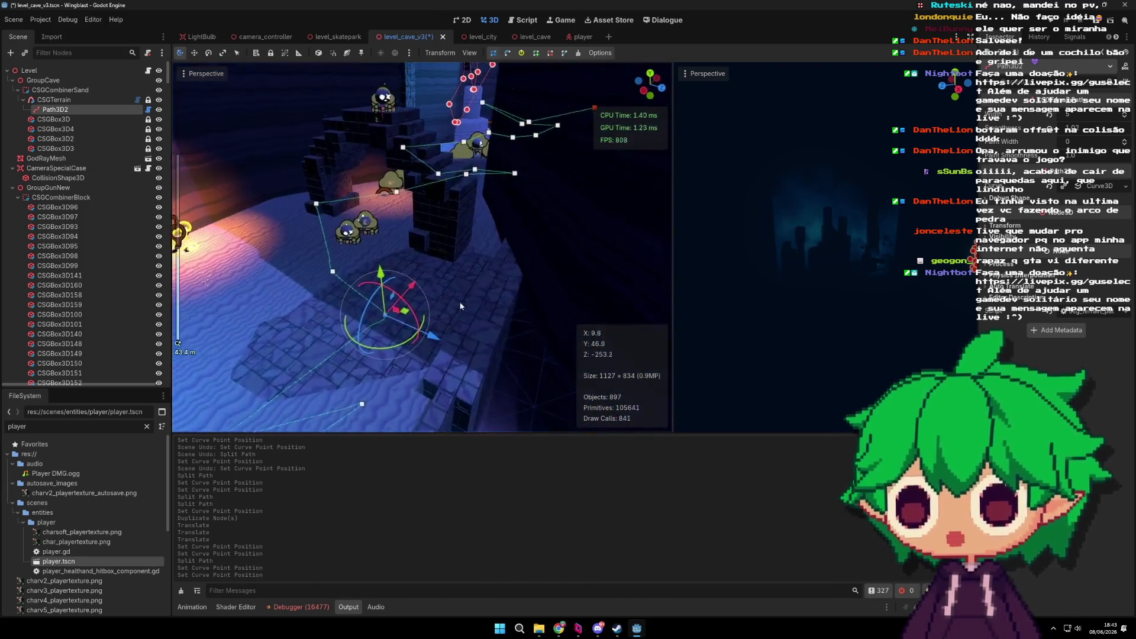
{"action": "left_click_drag", "start_coordinate": [457, 306], "coordinate": [426, 313]}
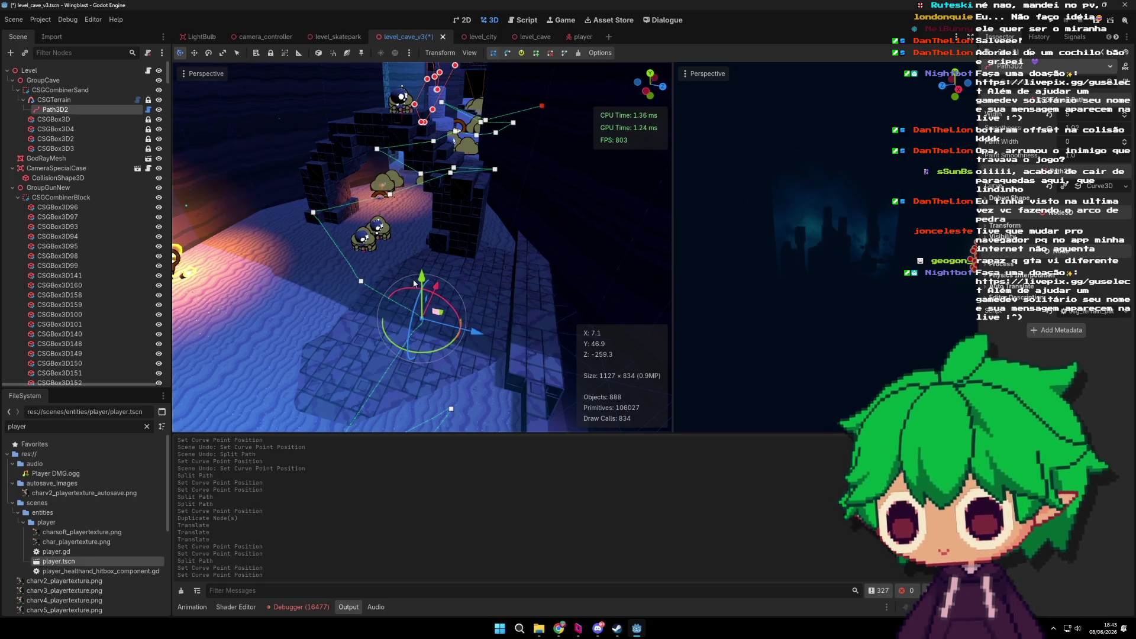
{"action": "left_click", "coordinate": [414, 284]}
{"action": "key", "text": "ctrl+z"}
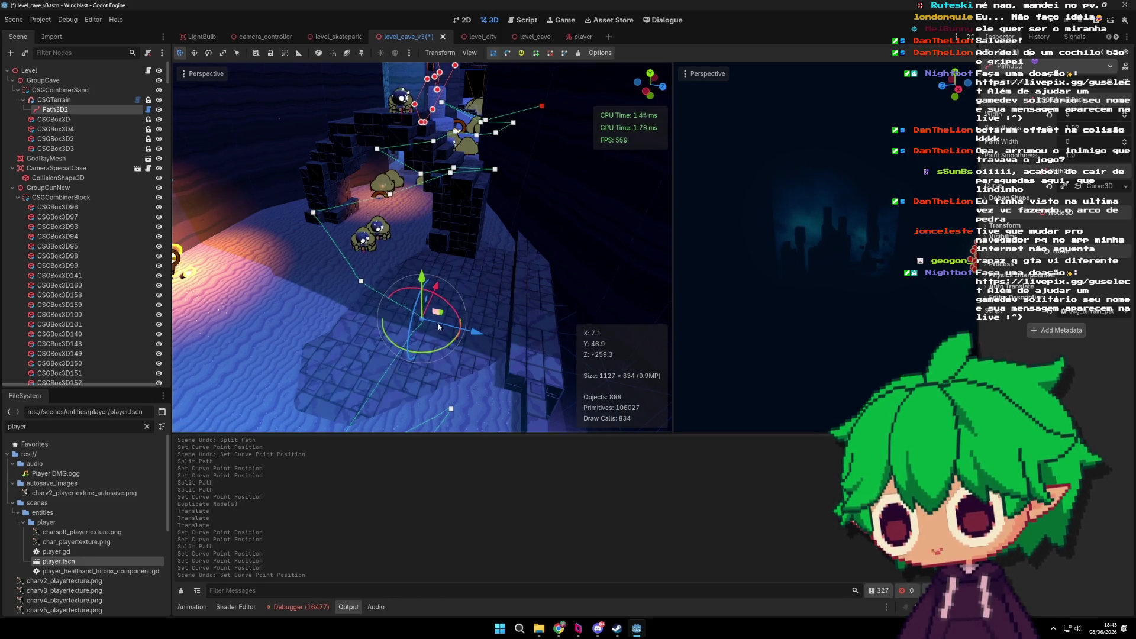
{"action": "right_click", "coordinate": [423, 320]}
{"action": "mouse_move", "coordinate": [379, 275]}
{"action": "left_mouse_down"}
{"action": "mouse_move", "coordinate": [427, 278]}
{"action": "mouse_move", "coordinate": [406, 319]}
{"action": "mouse_move", "coordinate": [391, 249]}
{"action": "mouse_move", "coordinate": [401, 265]}
{"action": "left_mouse_up"}
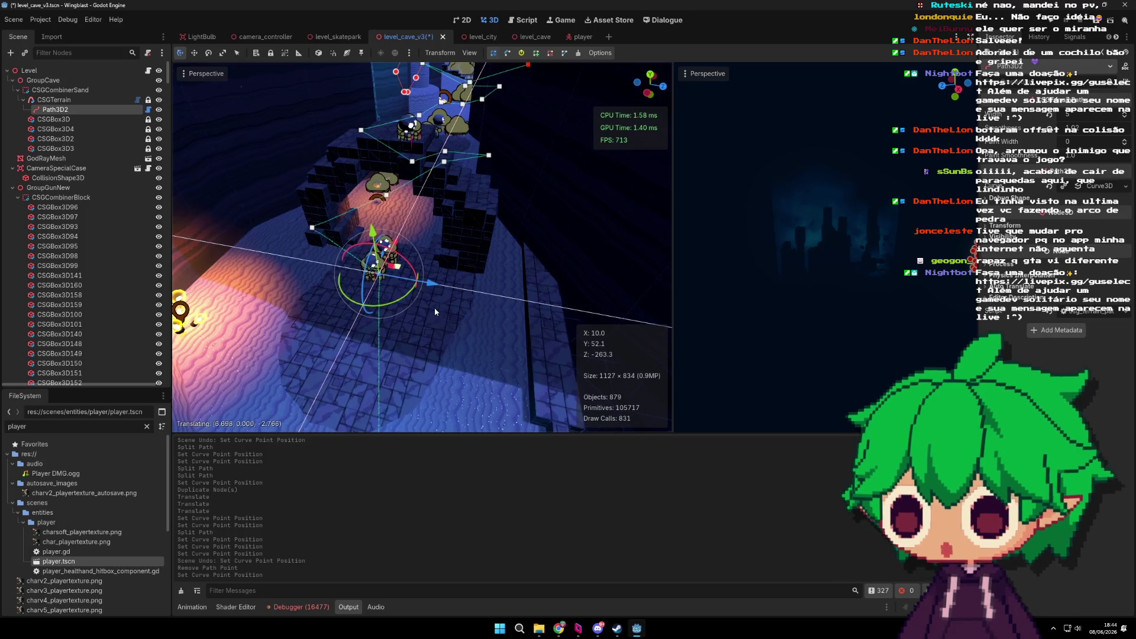
Step: Pull the lower point up-left, move the right point along X and down-right, and remove a surplus point
{"action": "scroll", "coordinate": [435, 307], "scroll_direction": "down", "scroll_amount": 3}
{"action": "left_click", "coordinate": [406, 356]}
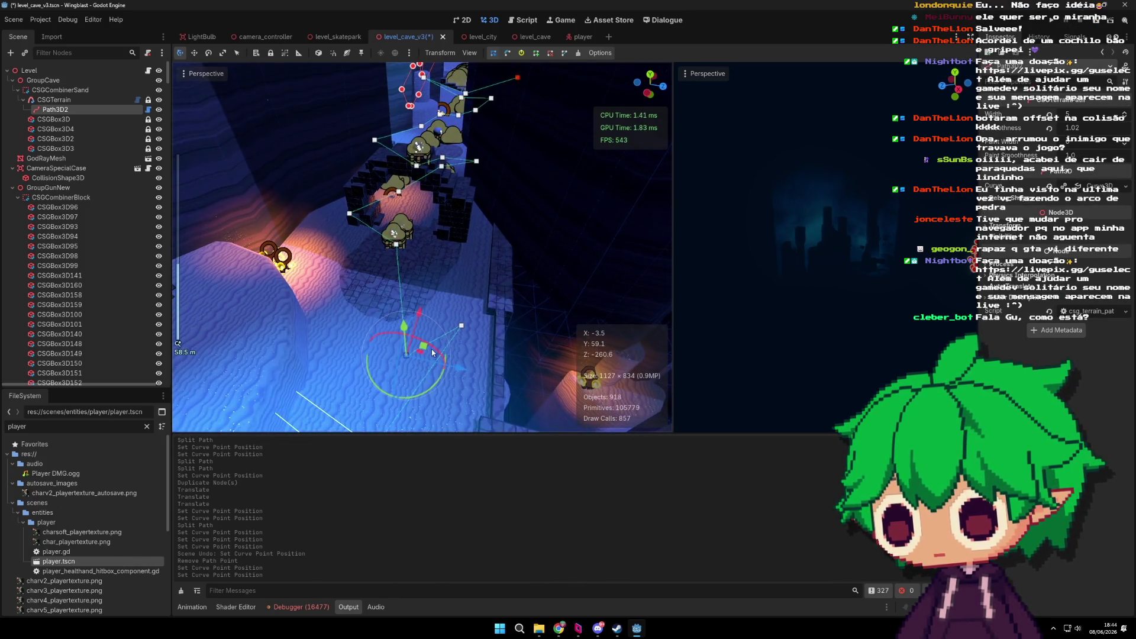
{"action": "mouse_move", "coordinate": [416, 323]}
{"action": "left_mouse_down"}
{"action": "mouse_move", "coordinate": [411, 314]}
{"action": "mouse_move", "coordinate": [455, 321]}
{"action": "mouse_move", "coordinate": [314, 251]}
{"action": "left_mouse_up"}
{"action": "scroll", "coordinate": [425, 280], "scroll_direction": "up", "scroll_amount": 3}
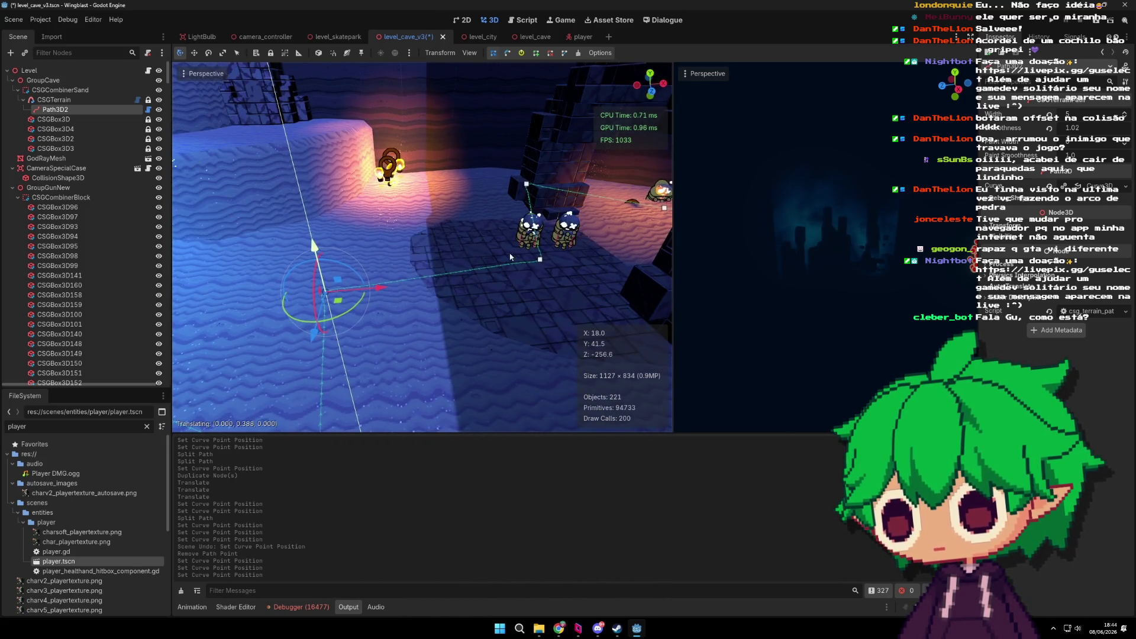
{"action": "left_click", "coordinate": [540, 259]}
{"action": "key", "text": "f"}
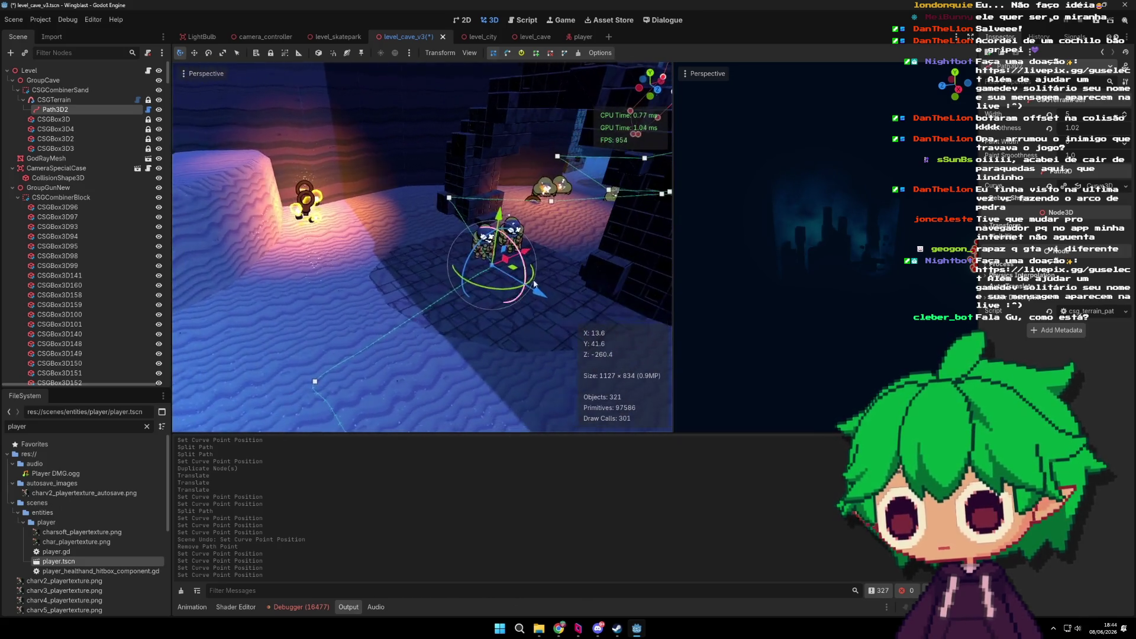
{"action": "mouse_move", "coordinate": [473, 242]}
{"action": "left_mouse_down"}
{"action": "mouse_move", "coordinate": [571, 236]}
{"action": "mouse_move", "coordinate": [420, 279]}
{"action": "mouse_move", "coordinate": [446, 285]}
{"action": "mouse_move", "coordinate": [446, 354]}
{"action": "mouse_move", "coordinate": [471, 350]}
{"action": "left_mouse_up"}
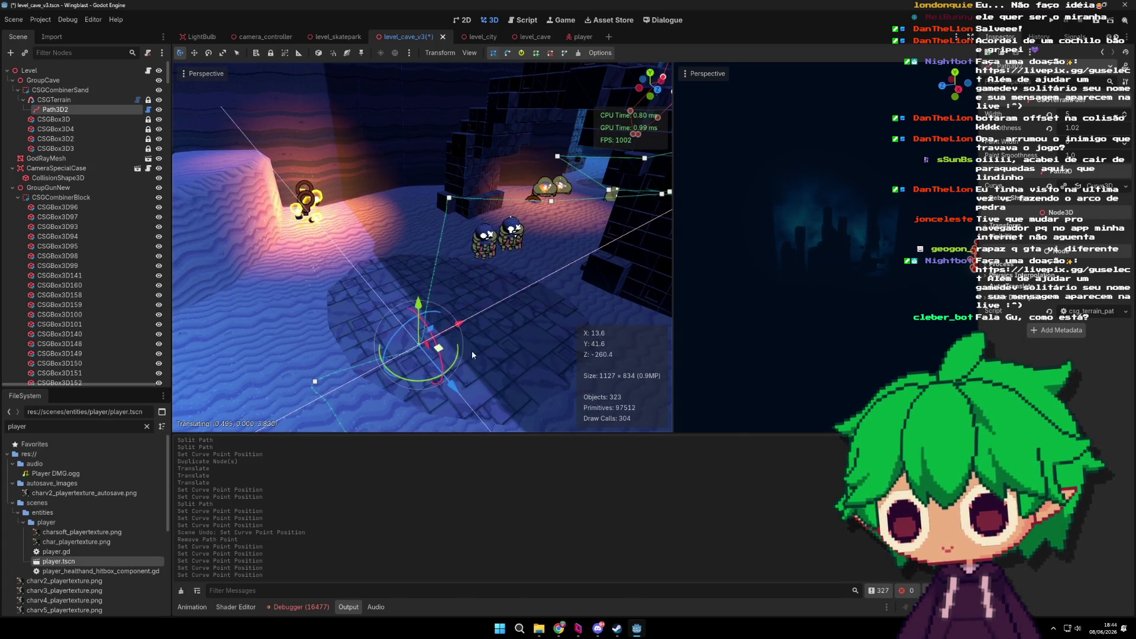
{"action": "scroll", "coordinate": [421, 288], "scroll_direction": "up", "scroll_amount": 3}
{"action": "mouse_move", "coordinate": [417, 276]}
{"action": "left_mouse_down"}
{"action": "mouse_move", "coordinate": [519, 328]}
{"action": "mouse_move", "coordinate": [465, 319]}
{"action": "left_mouse_up"}
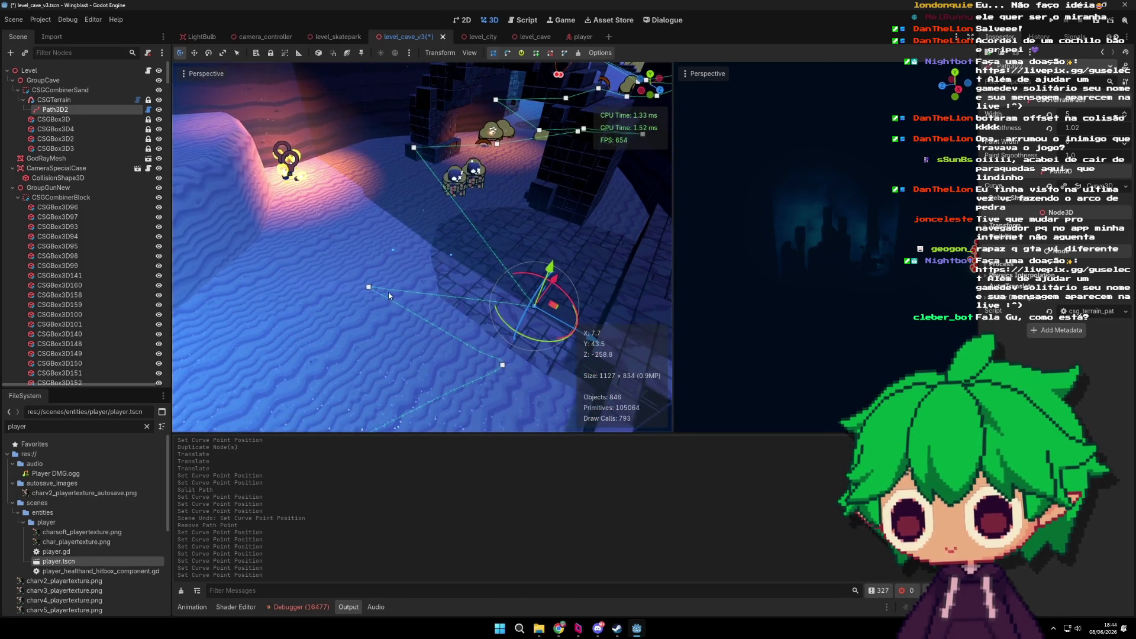
{"action": "right_click", "coordinate": [503, 366]}
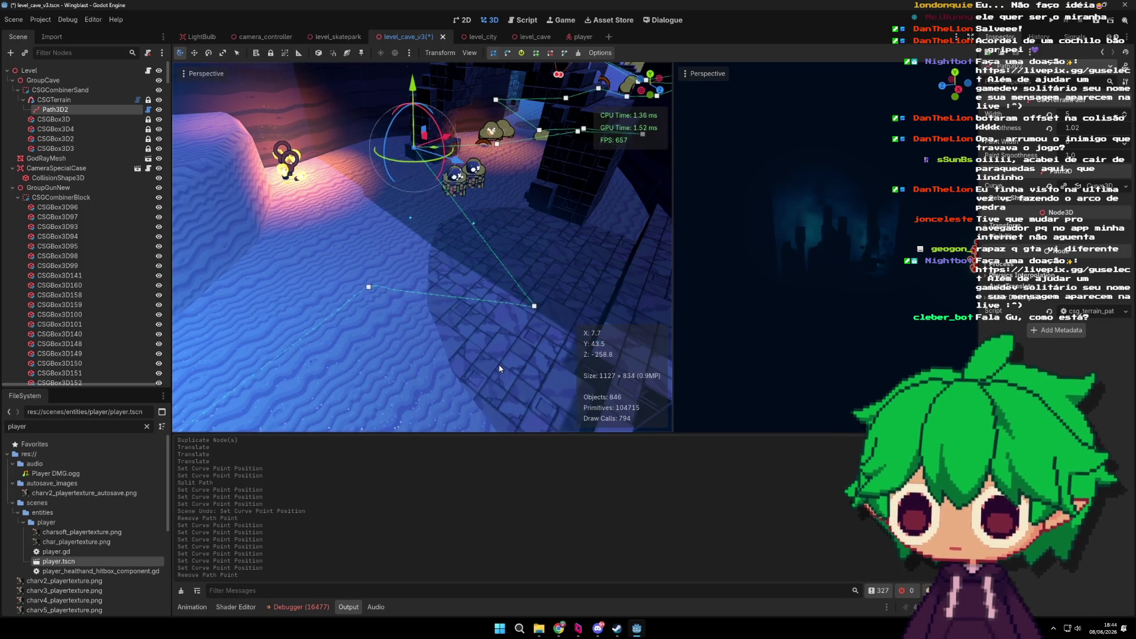
Step: Split several new points into the terrain path and lower two of them slightly
{"action": "scroll", "coordinate": [425, 286], "scroll_direction": "up", "scroll_amount": 3}
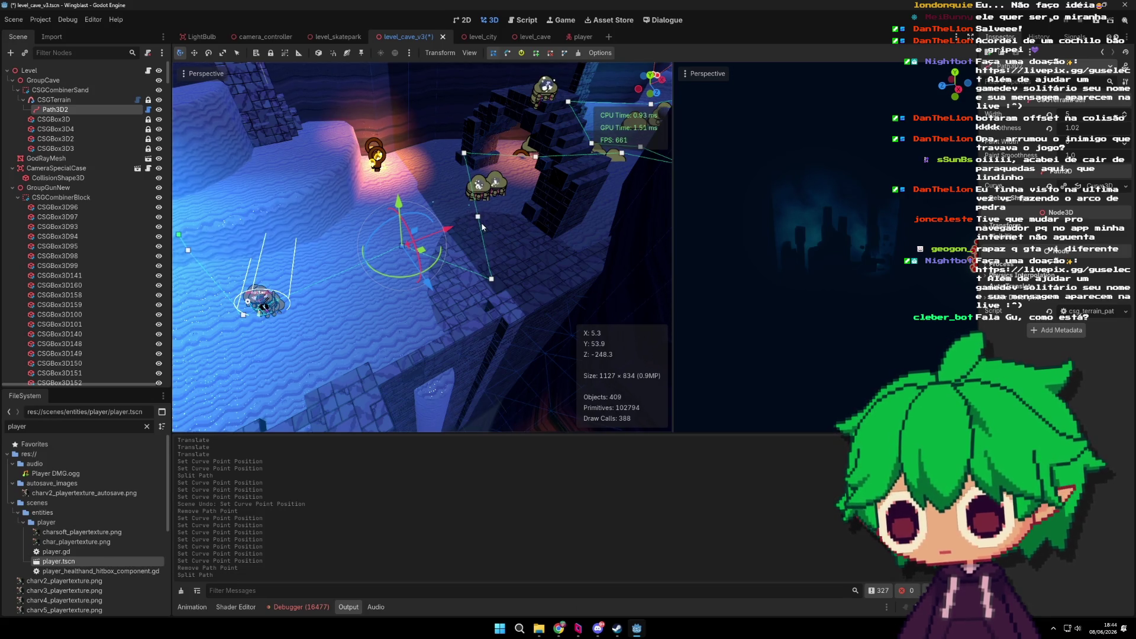
{"action": "left_click", "coordinate": [480, 217]}
{"action": "mouse_move", "coordinate": [484, 181]}
{"action": "left_mouse_down"}
{"action": "mouse_move", "coordinate": [487, 190]}
{"action": "mouse_move", "coordinate": [498, 182]}
{"action": "left_mouse_up"}
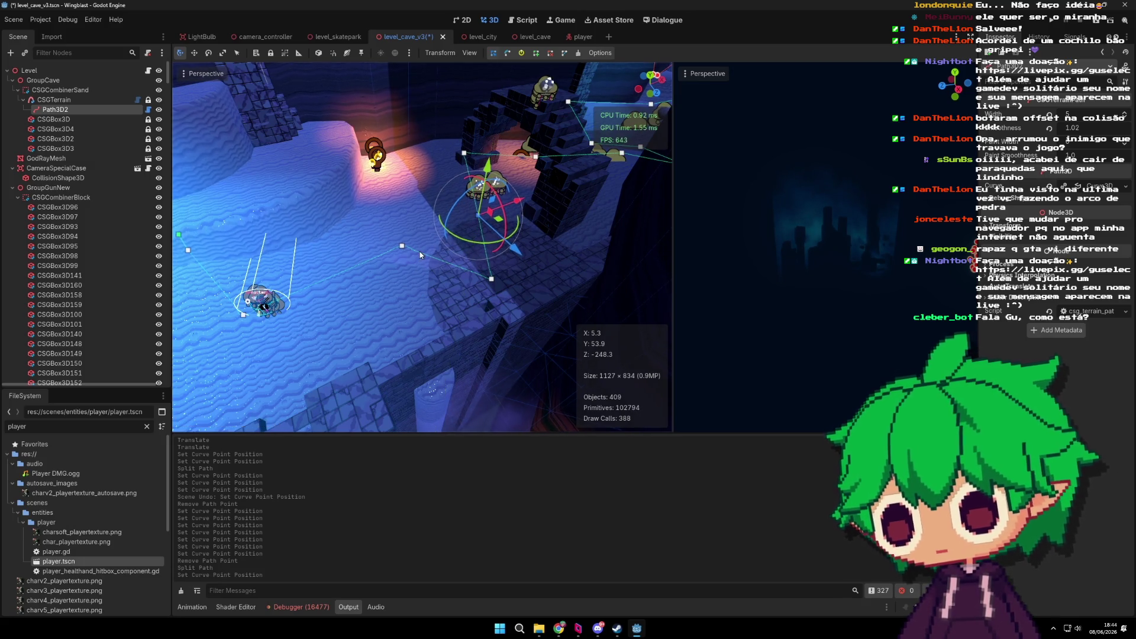
{"action": "left_click", "coordinate": [419, 251]}
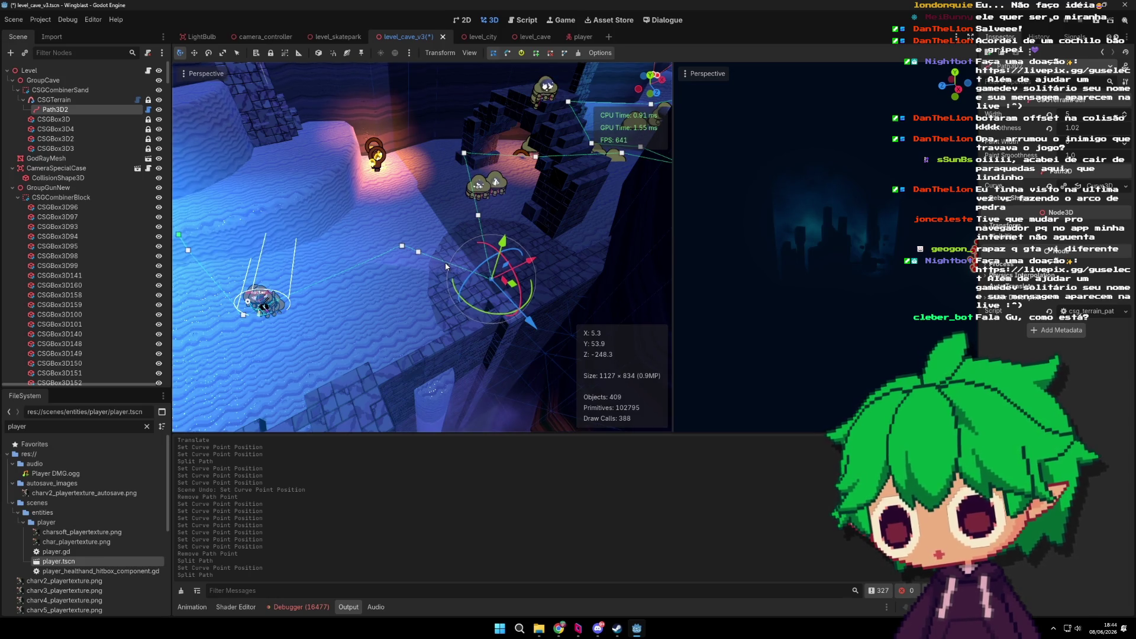
{"action": "left_click", "coordinate": [446, 262]}
{"action": "left_click", "coordinate": [417, 252]}
{"action": "left_click", "coordinate": [403, 246]}
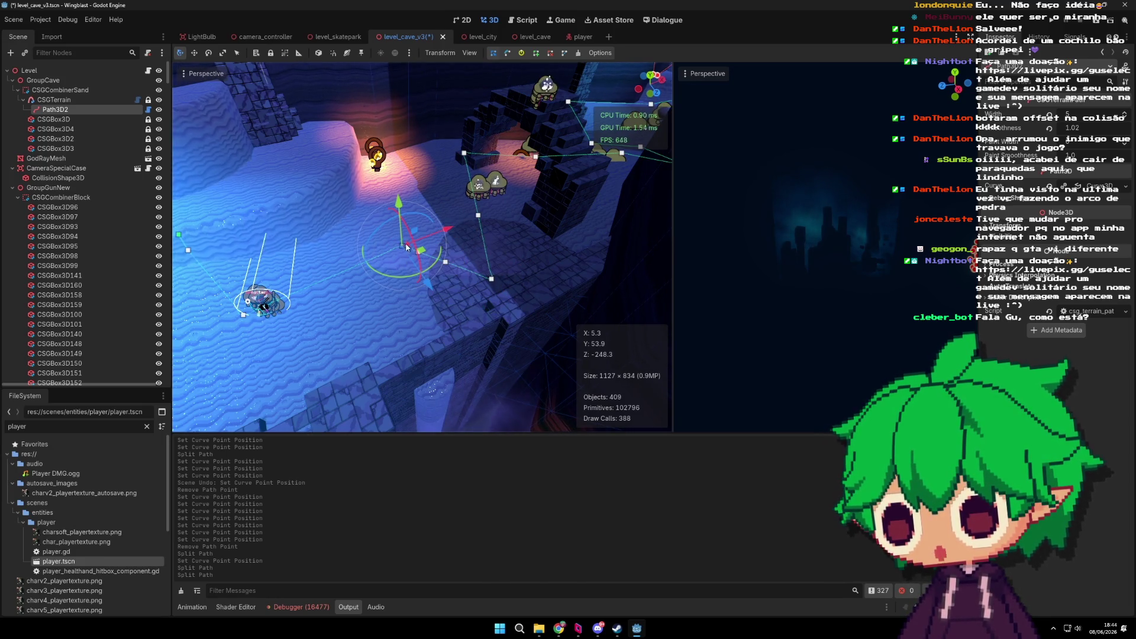
{"action": "left_click_drag", "start_coordinate": [406, 219], "coordinate": [410, 215]}
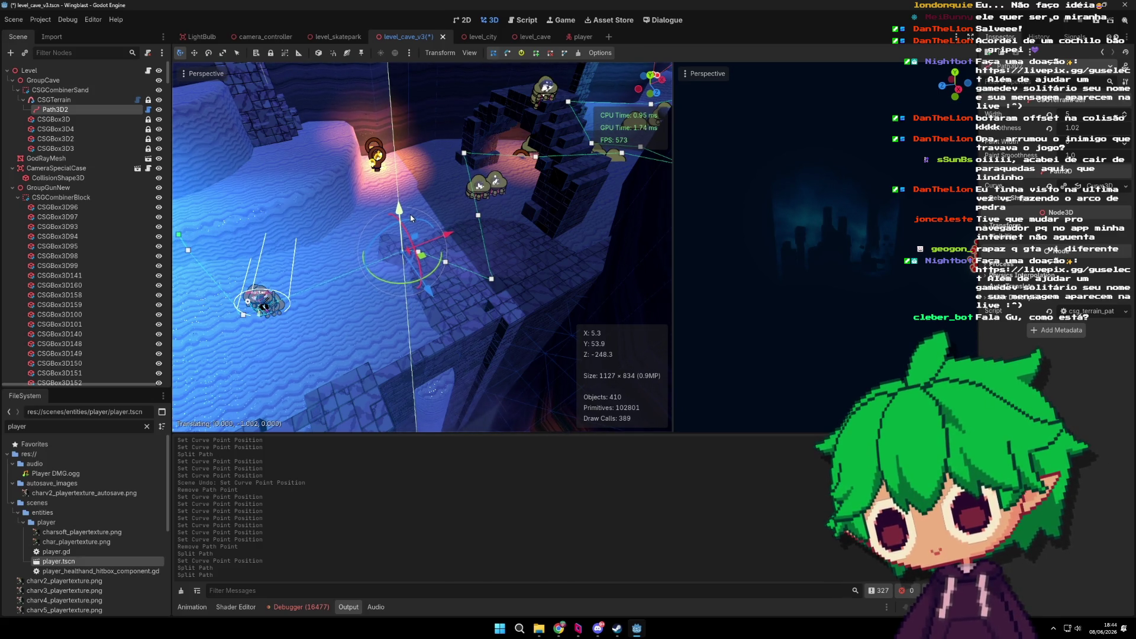
Step: Delete a path point, restoring one removal with undo, and shift another point down-right and up
{"action": "right_click", "coordinate": [474, 255]}
{"action": "scroll", "coordinate": [473, 254], "scroll_direction": "up", "scroll_amount": 5}
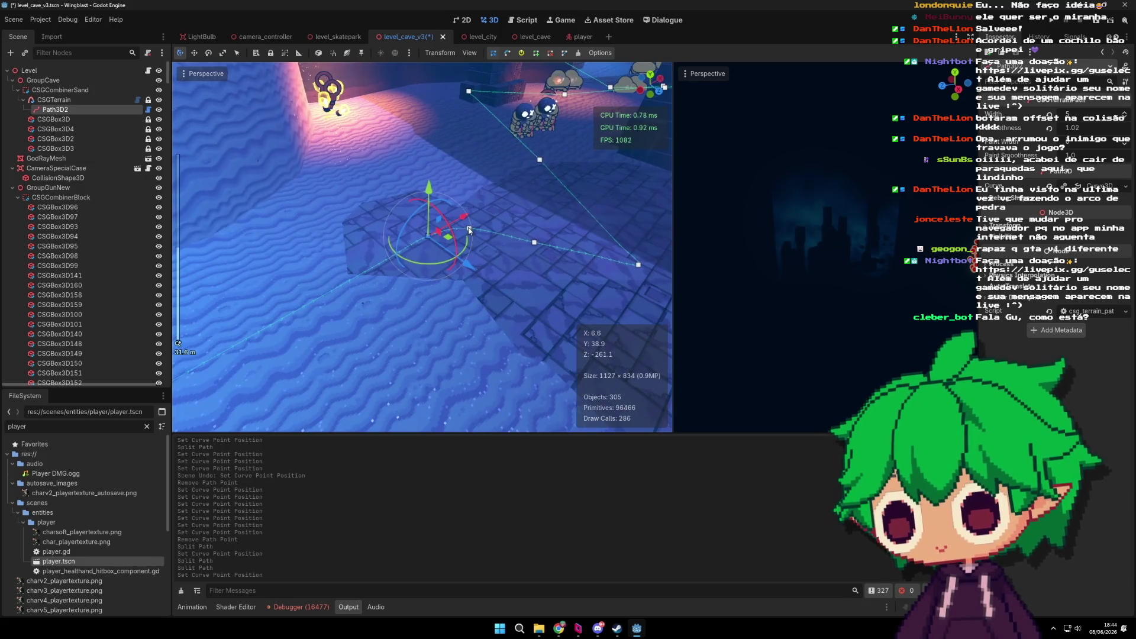
{"action": "key", "text": "ctrl+z"}
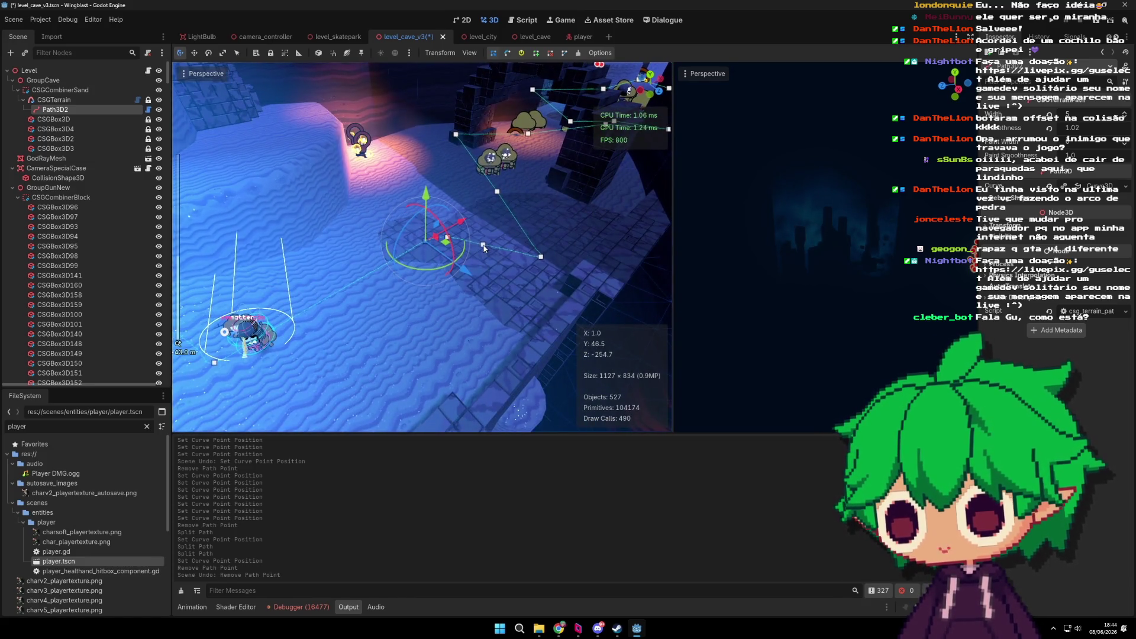
{"action": "right_click", "coordinate": [484, 246]}
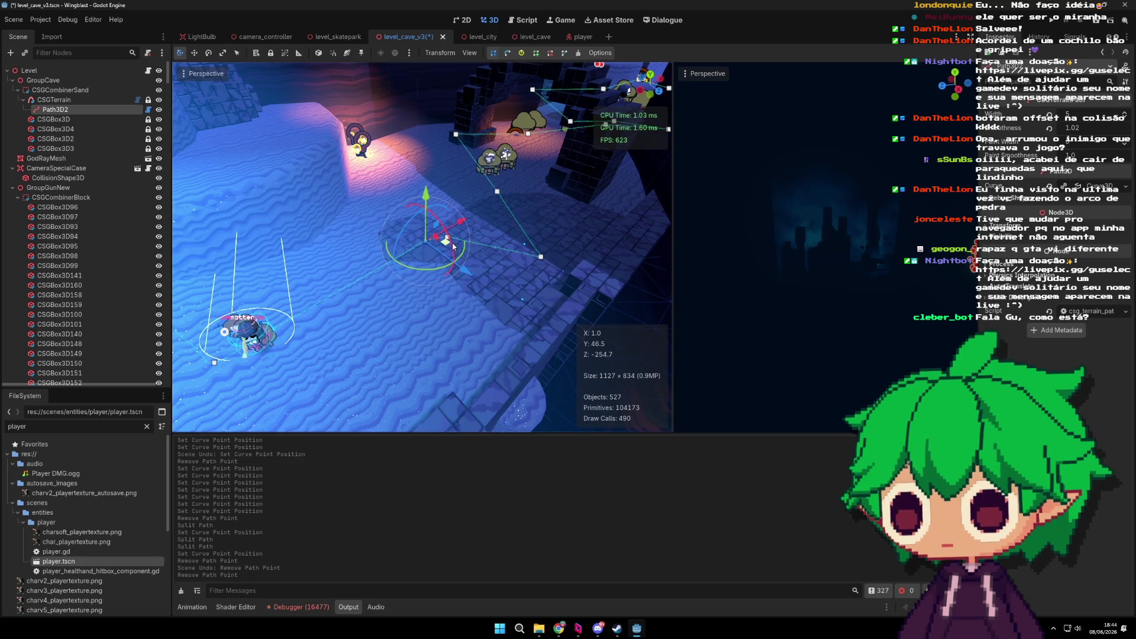
{"action": "scroll", "coordinate": [453, 246], "scroll_direction": "up", "scroll_amount": 2}
{"action": "left_click", "coordinate": [457, 235]}
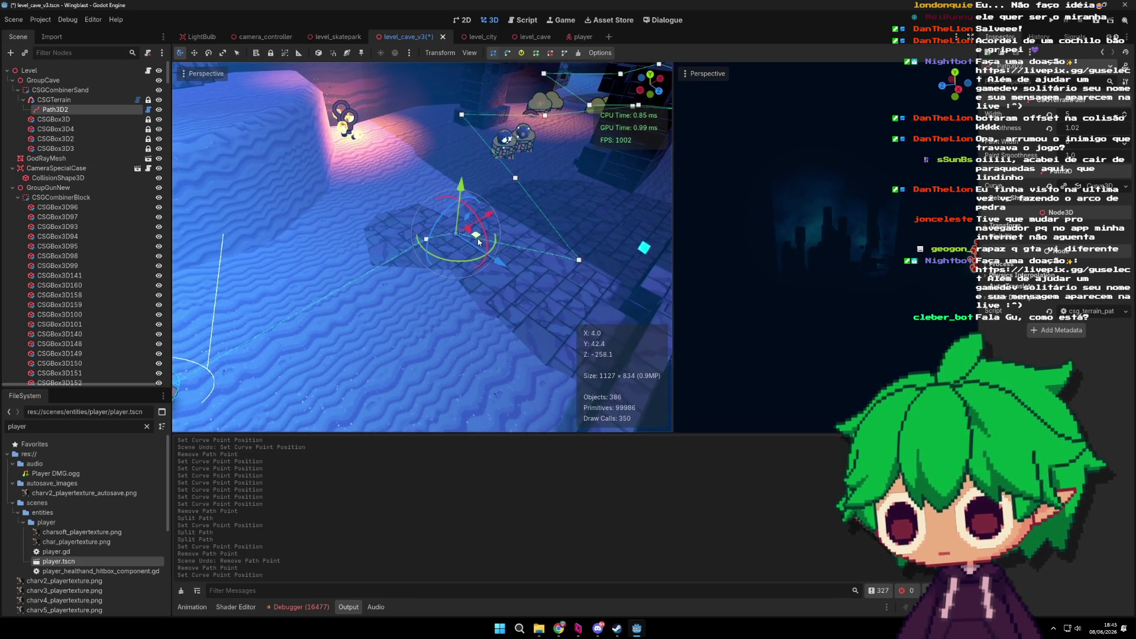
{"action": "mouse_move", "coordinate": [479, 241]}
{"action": "left_mouse_down"}
{"action": "mouse_move", "coordinate": [506, 250]}
{"action": "mouse_move", "coordinate": [481, 243]}
{"action": "left_mouse_up"}
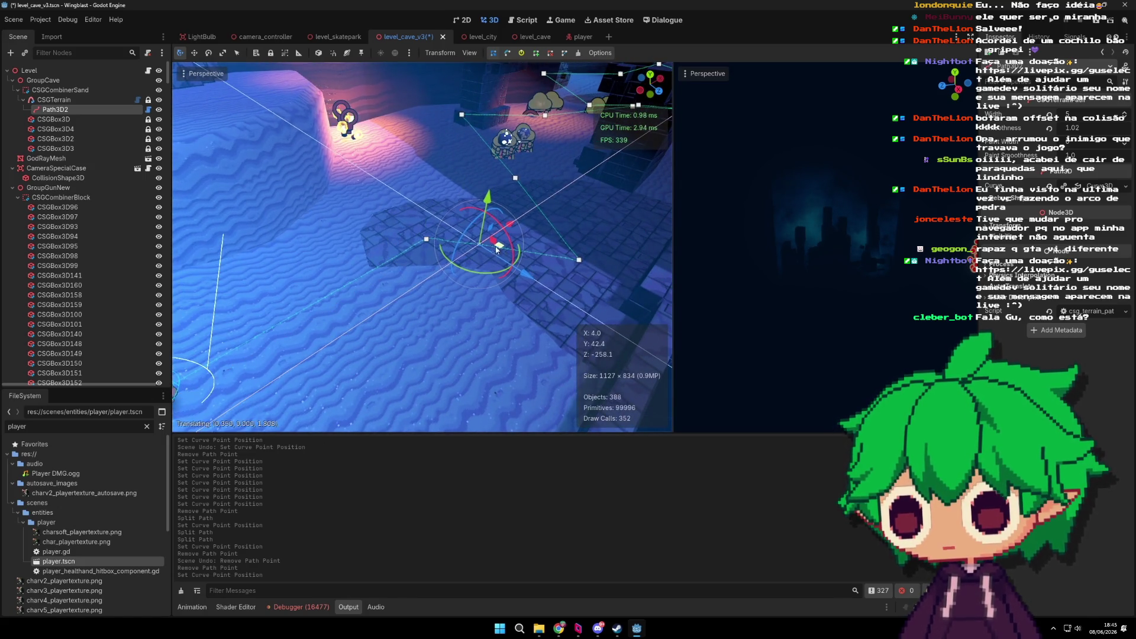
{"action": "left_click_drag", "start_coordinate": [489, 194], "coordinate": [489, 194]}
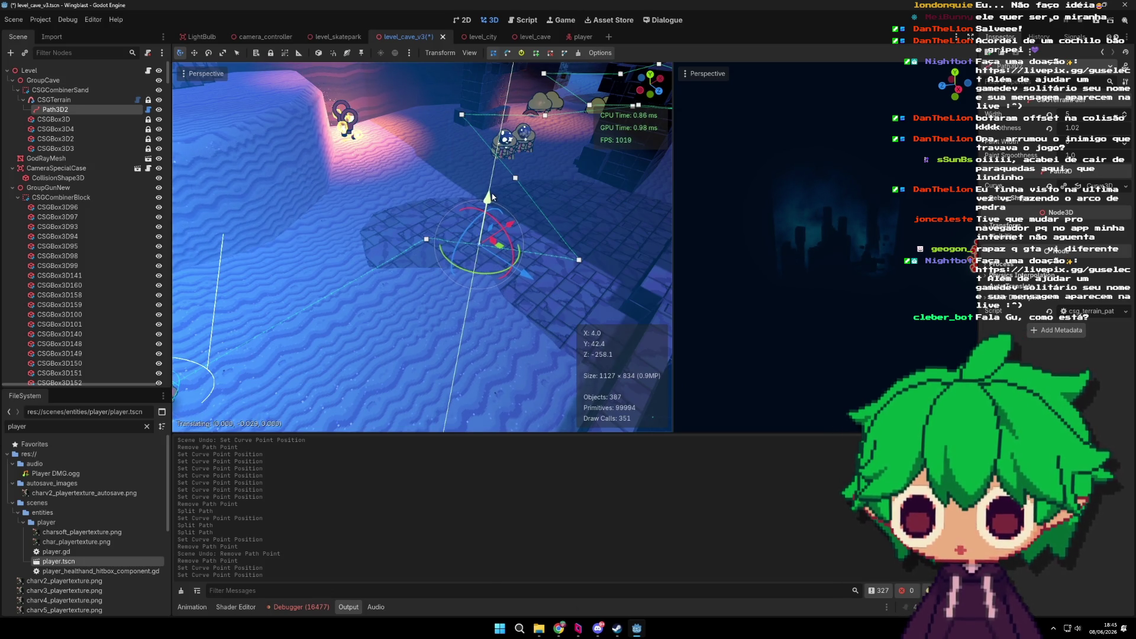
{"action": "left_click_drag", "start_coordinate": [426, 240], "coordinate": [436, 246]}
Step: Save the level_cave_v3 scene
{"action": "scroll", "coordinate": [474, 274], "scroll_direction": "down", "scroll_amount": 3}
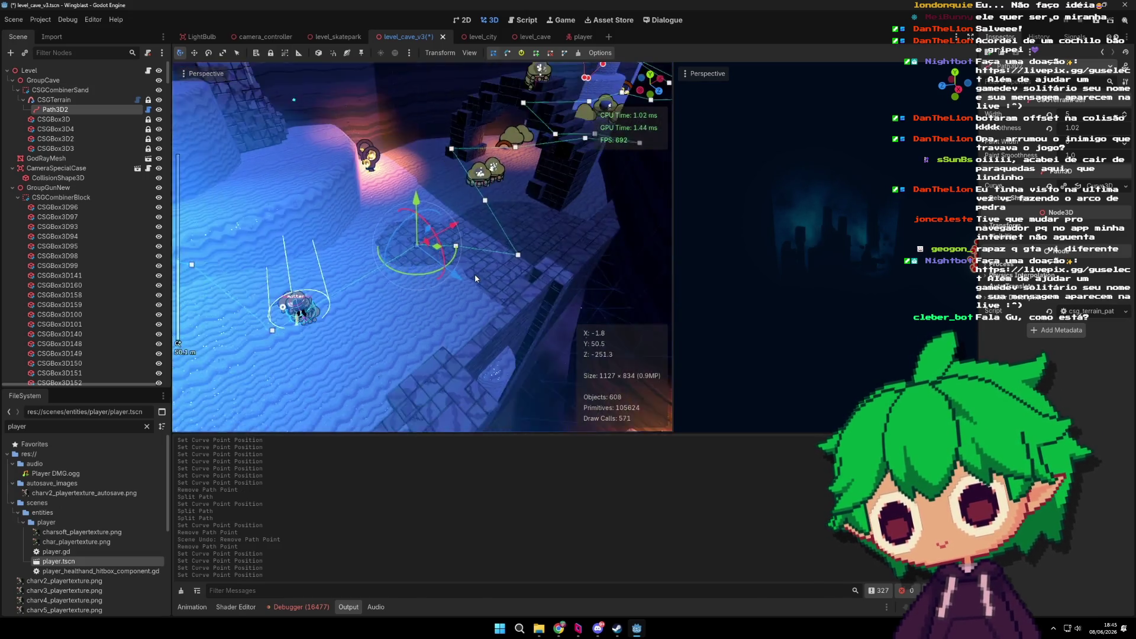
{"action": "key", "text": "ctrl+s"}
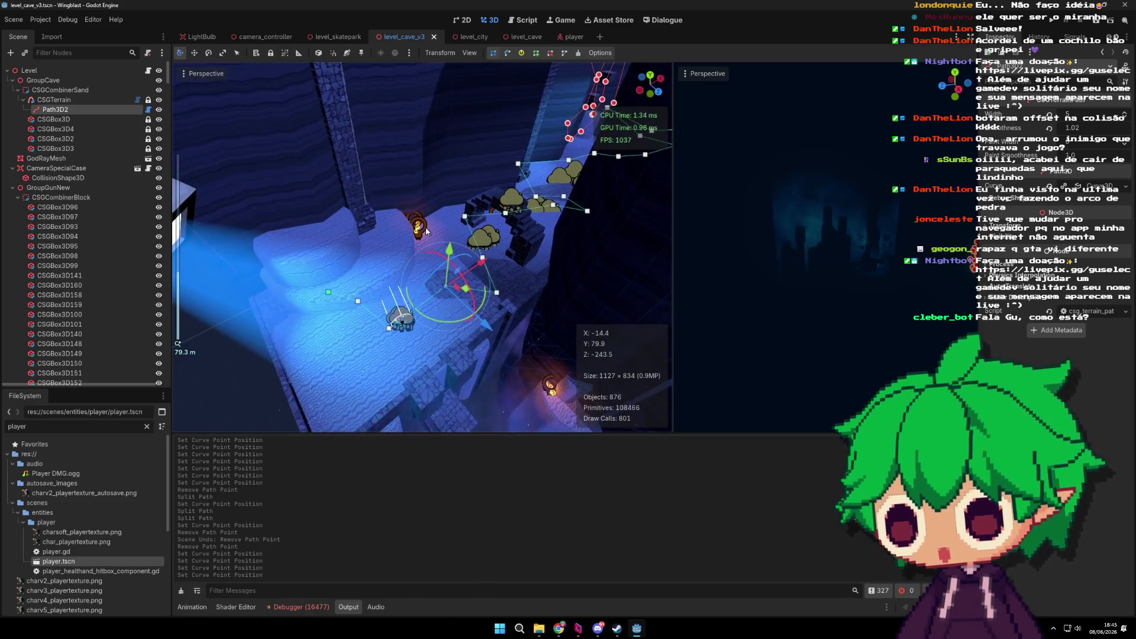
{"action": "scroll", "coordinate": [419, 222], "scroll_direction": "down", "scroll_amount": 1}
{"action": "left_click", "coordinate": [418, 221]}
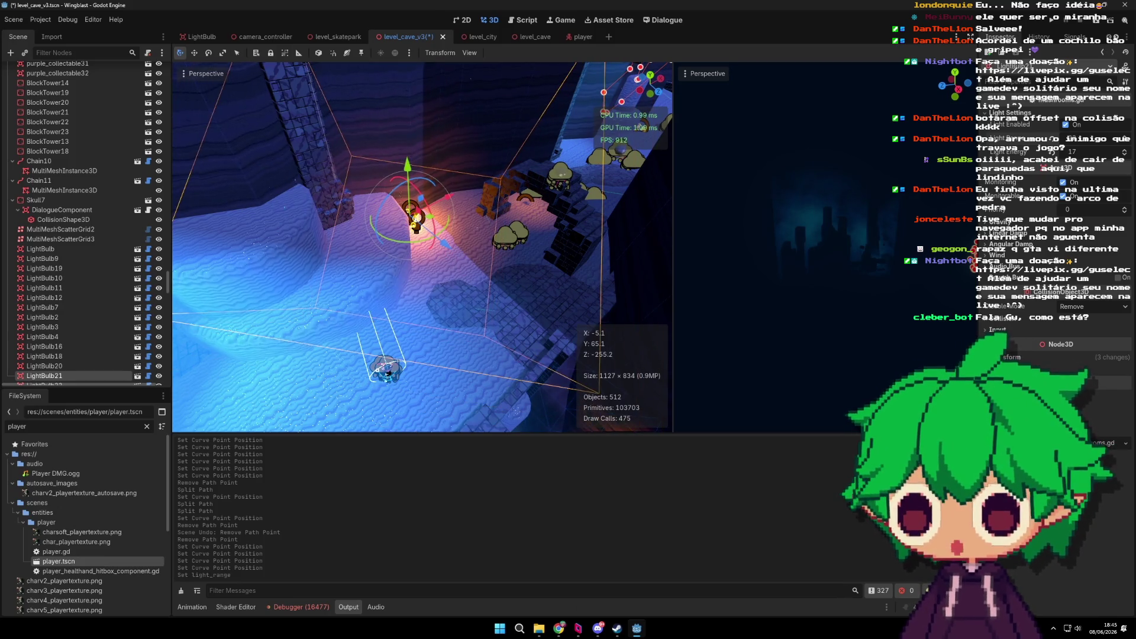
Step: Move LightBulb21 onto the brick ledge by the stone tower and rotate it
{"action": "mouse_move", "coordinate": [447, 249]}
{"action": "left_mouse_down"}
{"action": "mouse_move", "coordinate": [532, 307]}
{"action": "mouse_move", "coordinate": [568, 355]}
{"action": "left_mouse_up"}
{"action": "scroll", "coordinate": [575, 293], "scroll_direction": "up", "scroll_amount": 3}
{"action": "scroll", "coordinate": [575, 292], "scroll_direction": "up", "scroll_amount": 3}
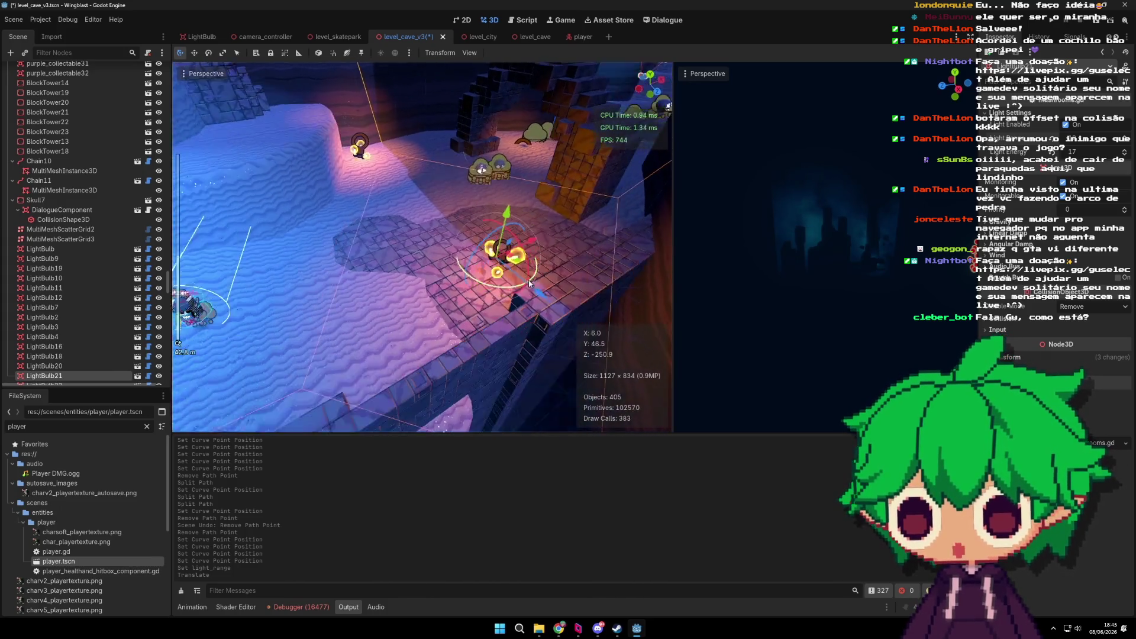
{"action": "mouse_move", "coordinate": [506, 259]}
{"action": "left_mouse_down"}
{"action": "mouse_move", "coordinate": [596, 259]}
{"action": "mouse_move", "coordinate": [586, 258]}
{"action": "left_mouse_up"}
{"action": "scroll", "coordinate": [551, 263], "scroll_direction": "down", "scroll_amount": 3}
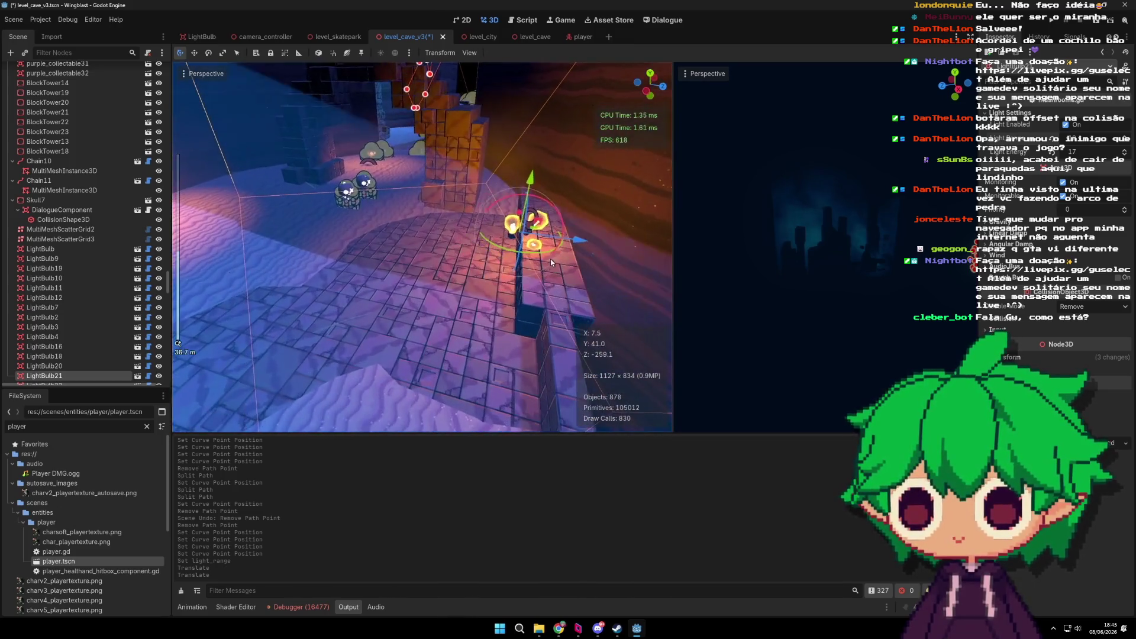
{"action": "key", "text": "r"}
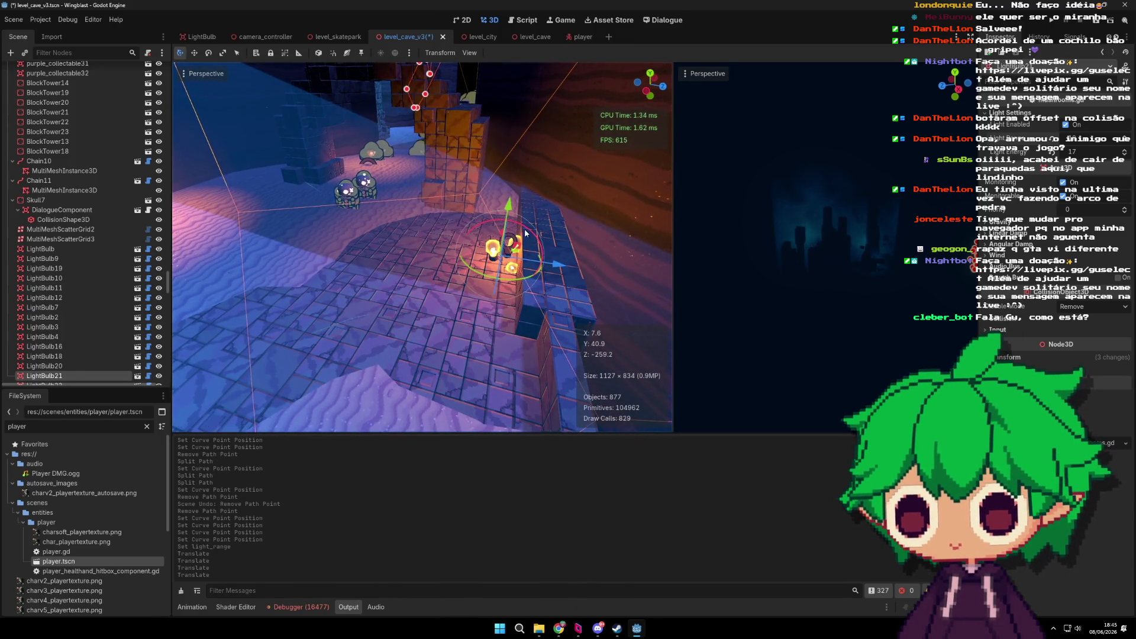
{"action": "left_click", "coordinate": [547, 266]}
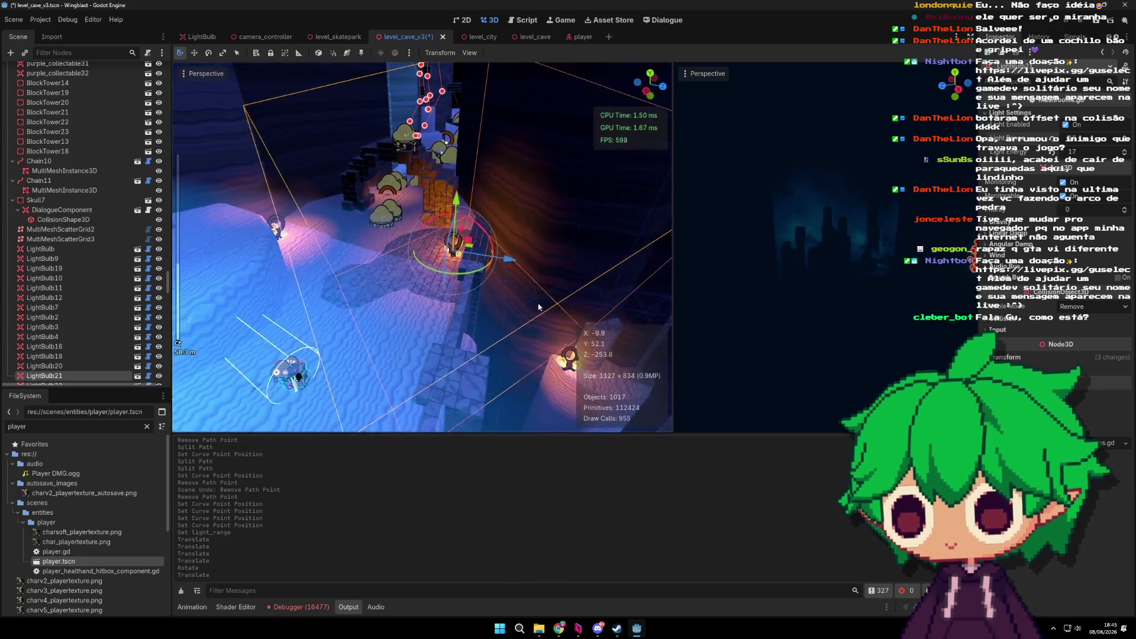
Step: Enable the bulb's light and increase its Light Range
{"action": "scroll", "coordinate": [529, 290], "scroll_direction": "down", "scroll_amount": 2}
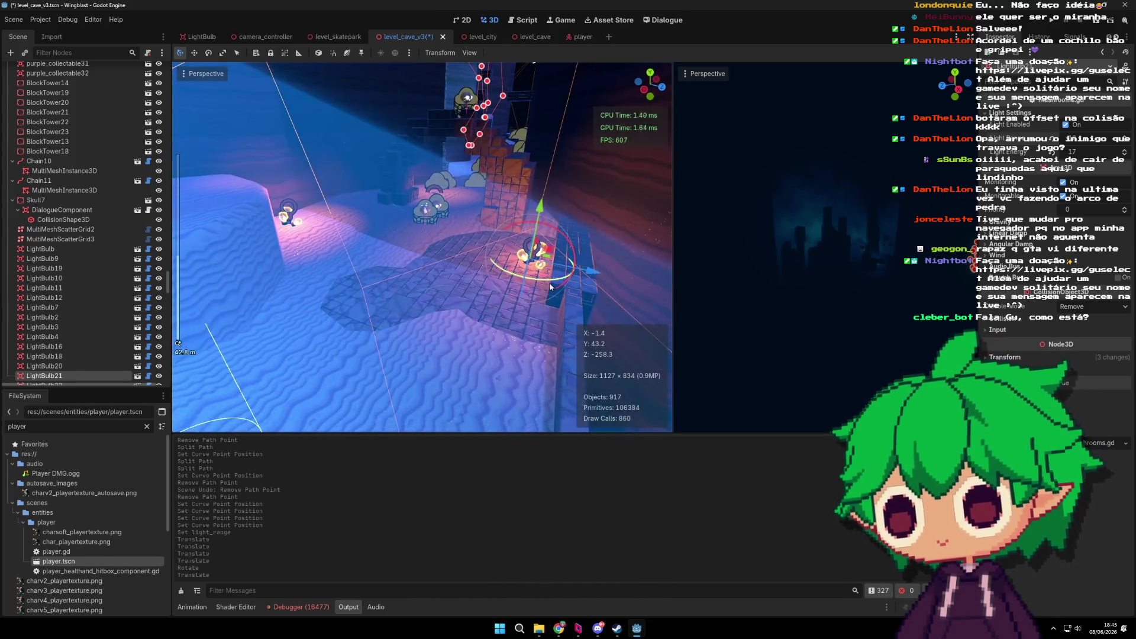
{"action": "scroll", "coordinate": [273, 275], "scroll_direction": "up", "scroll_amount": 2}
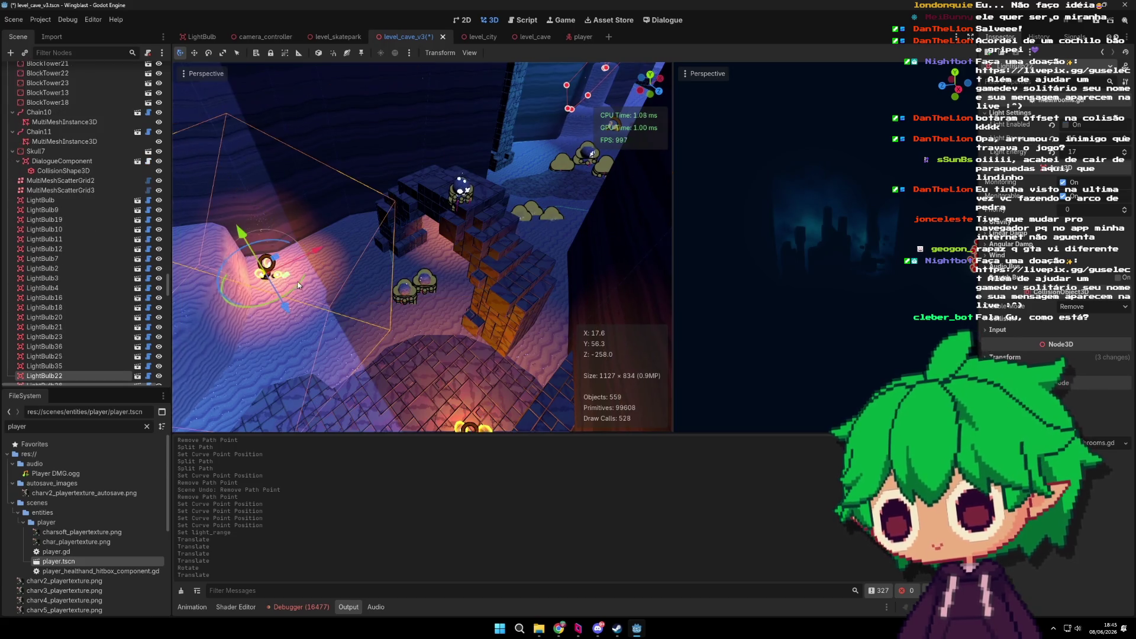
{"action": "left_click", "coordinate": [1075, 129]}
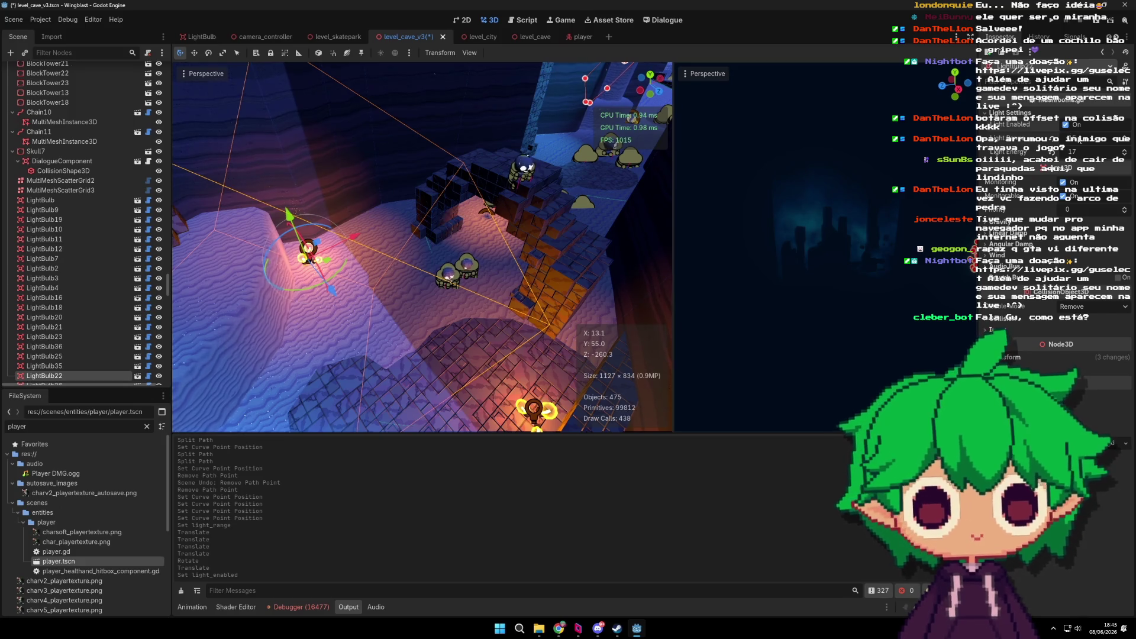
{"action": "left_click_drag", "start_coordinate": [1078, 140], "coordinate": [1083, 140]}
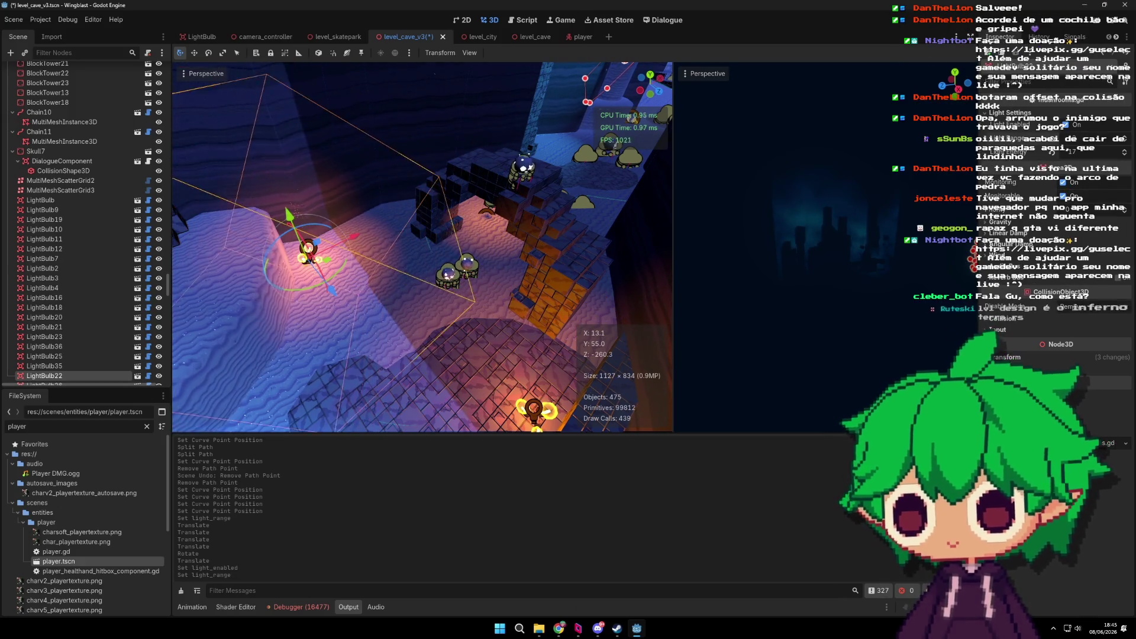
Step: Undo the range change, cut the extra LightBulb22, and move LightBulb21 toward the brick ledge
{"action": "key", "text": "ctrl+z"}
{"action": "key", "text": "ctrl+x"}
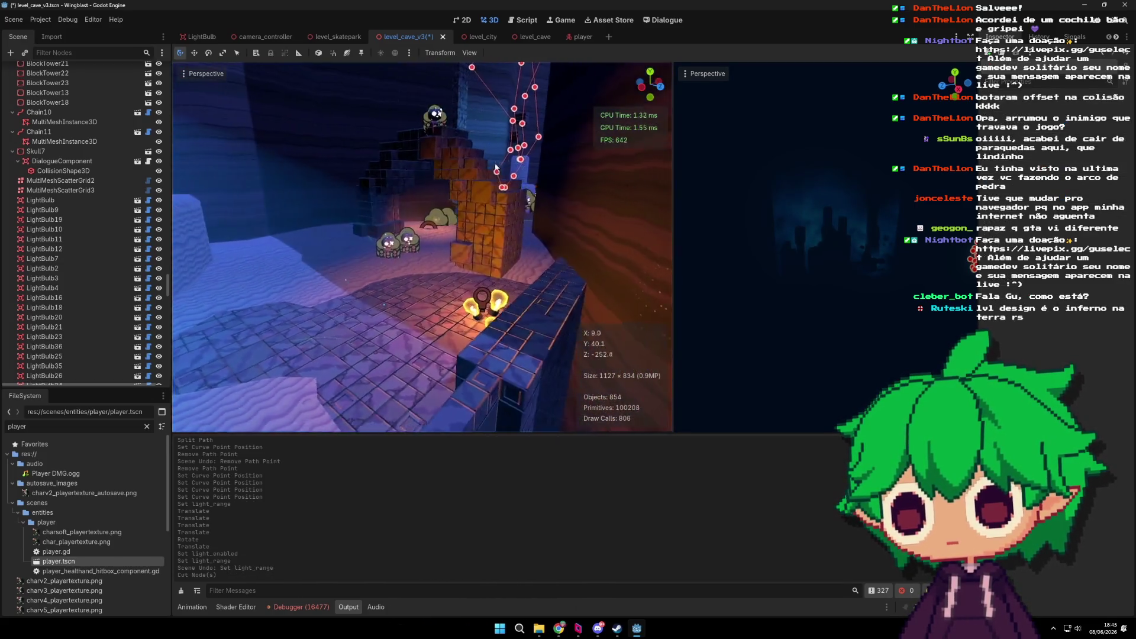
{"action": "left_click", "coordinate": [460, 182]}
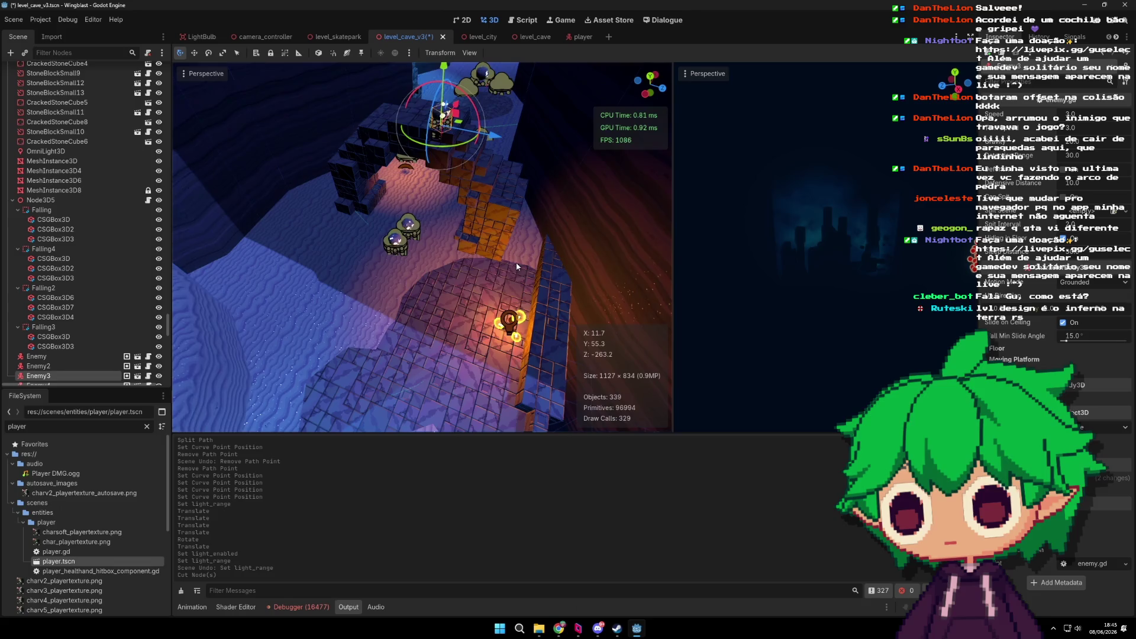
{"action": "left_click", "coordinate": [545, 256]}
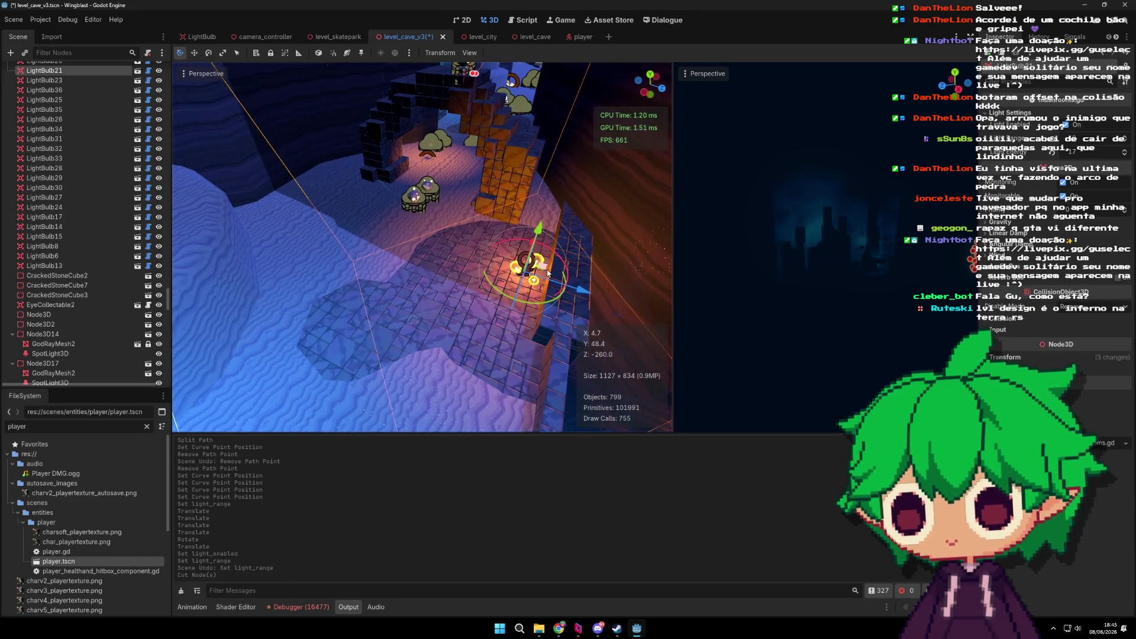
{"action": "mouse_move", "coordinate": [540, 258]}
{"action": "left_mouse_down"}
{"action": "mouse_move", "coordinate": [285, 171]}
{"action": "mouse_move", "coordinate": [302, 159]}
{"action": "mouse_move", "coordinate": [293, 128]}
{"action": "left_mouse_up"}
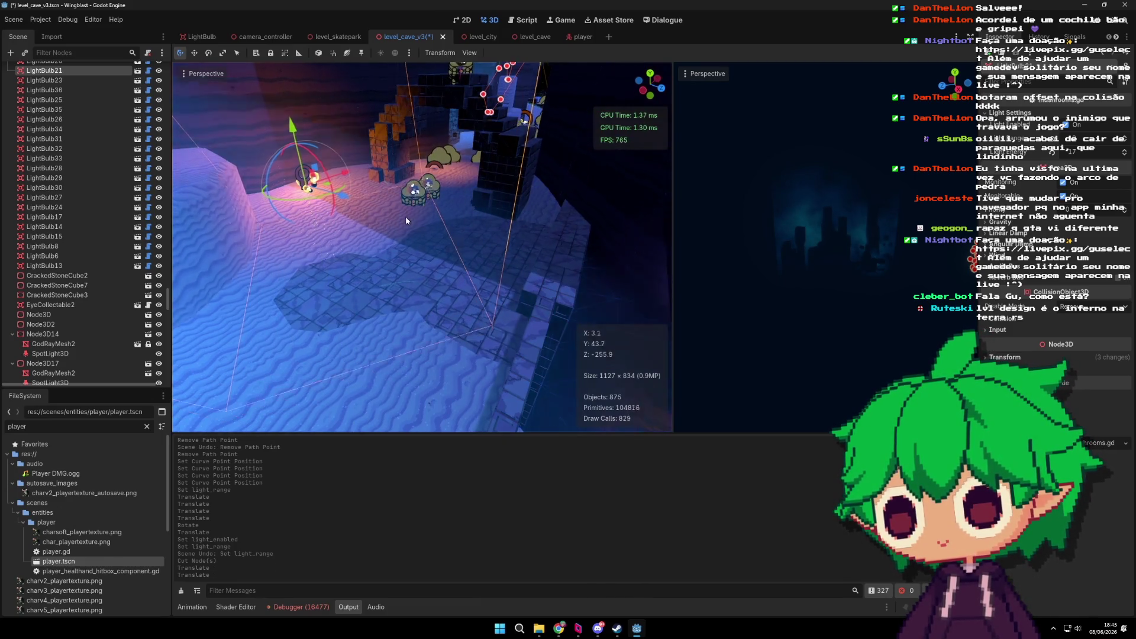
{"action": "mouse_move", "coordinate": [430, 251]}
{"action": "left_mouse_down"}
{"action": "mouse_move", "coordinate": [411, 260]}
{"action": "mouse_move", "coordinate": [444, 315]}
{"action": "mouse_move", "coordinate": [368, 247]}
{"action": "mouse_move", "coordinate": [341, 314]}
{"action": "mouse_move", "coordinate": [507, 320]}
{"action": "mouse_move", "coordinate": [505, 244]}
{"action": "left_mouse_up"}
{"action": "left_click", "coordinate": [507, 319]}
Step: Lower LightBulb21 along Y, then duplicate it as LightBulb22 with its light off and rotated
{"action": "key", "text": "g"}
{"action": "key", "text": "y"}
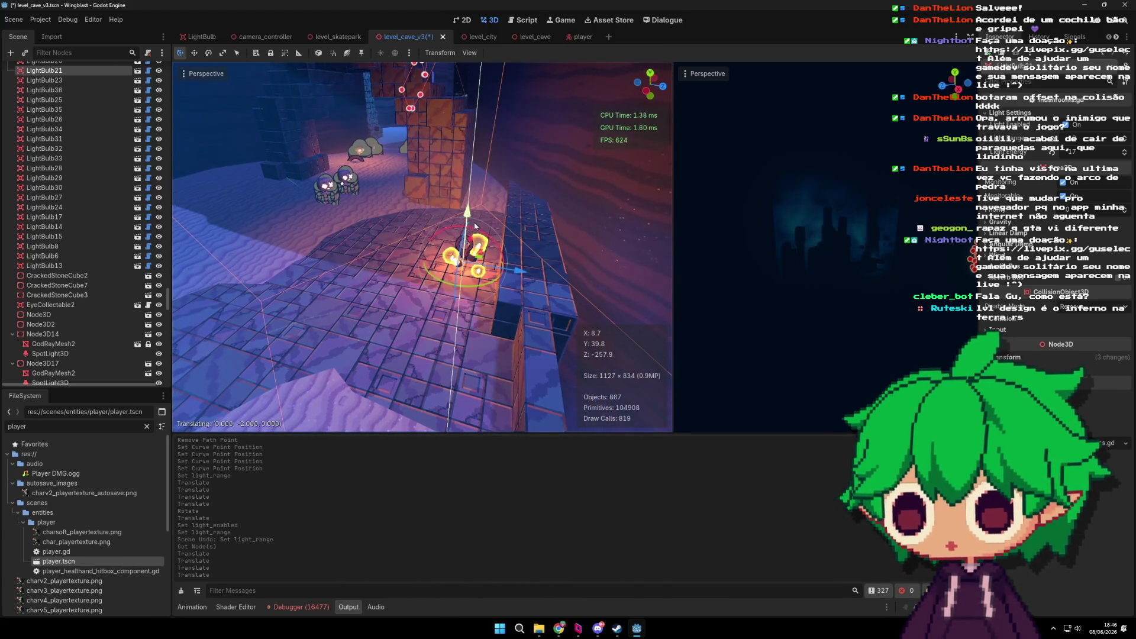
{"action": "key", "text": "ctrl+d"}
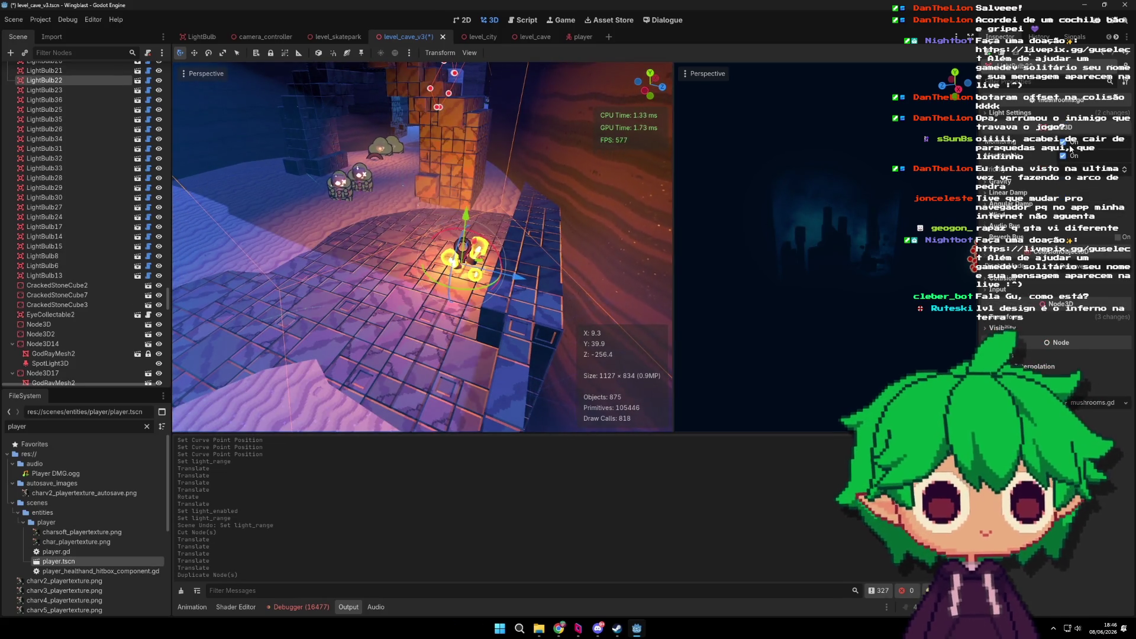
{"action": "left_click", "coordinate": [1066, 125]}
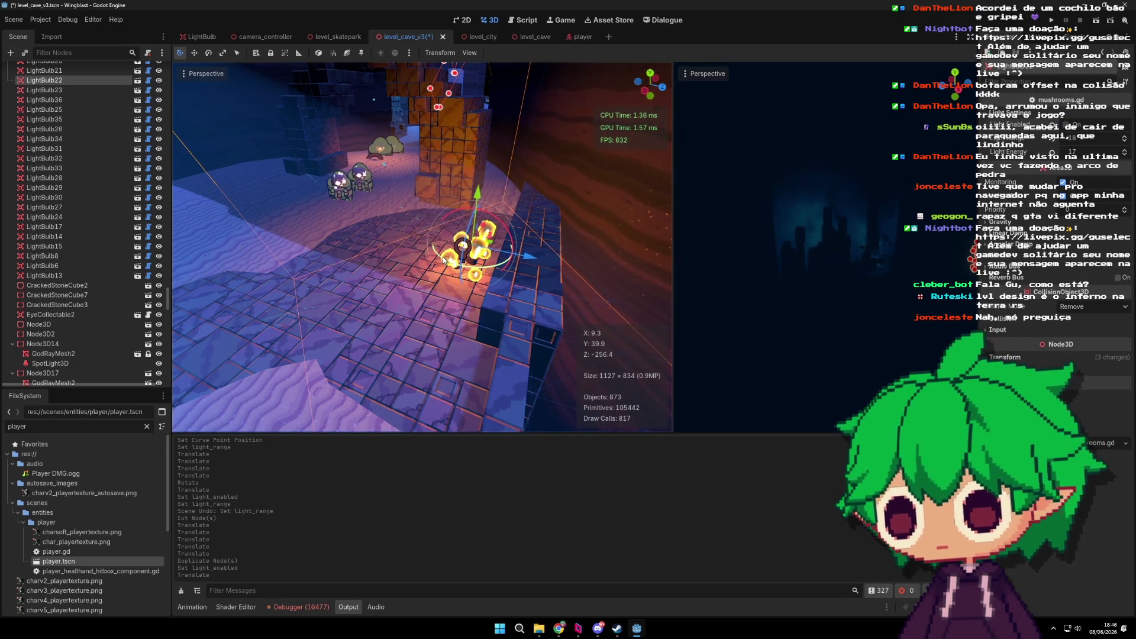
{"action": "left_click", "coordinate": [464, 267]}
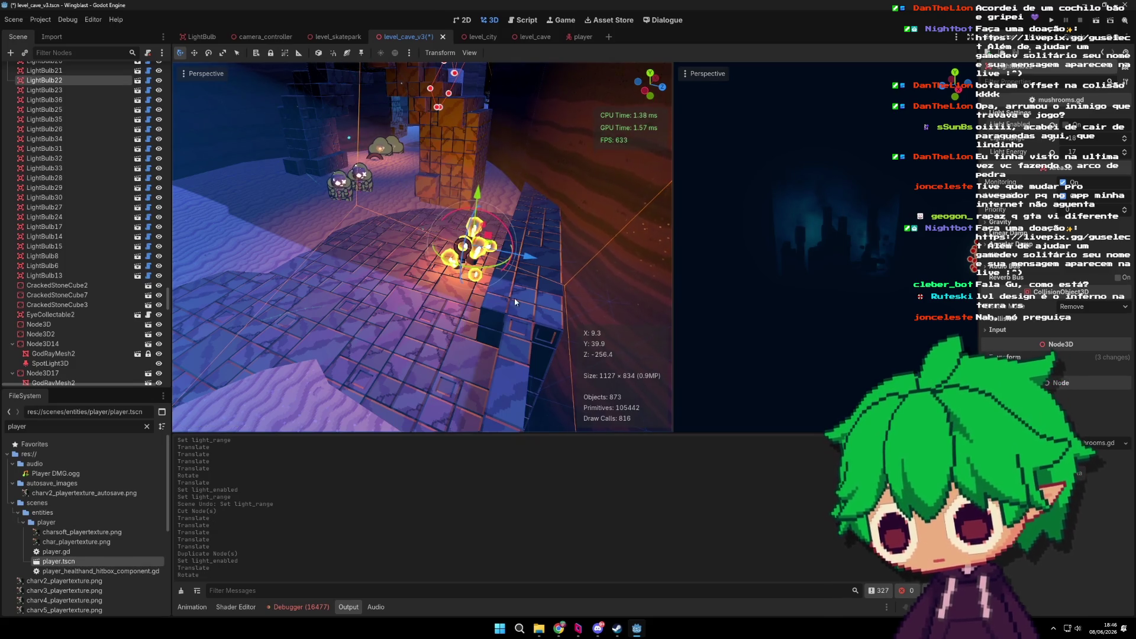
{"action": "scroll", "coordinate": [514, 297], "scroll_direction": "up", "scroll_amount": 3}
{"action": "left_click_drag", "start_coordinate": [600, 297], "coordinate": [444, 257]}
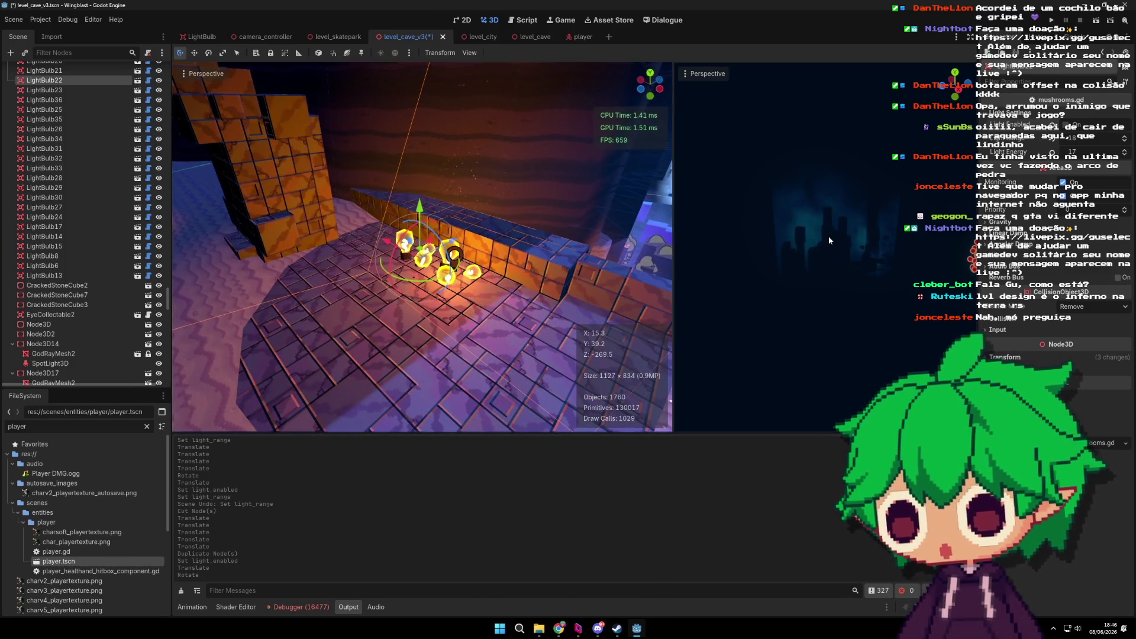
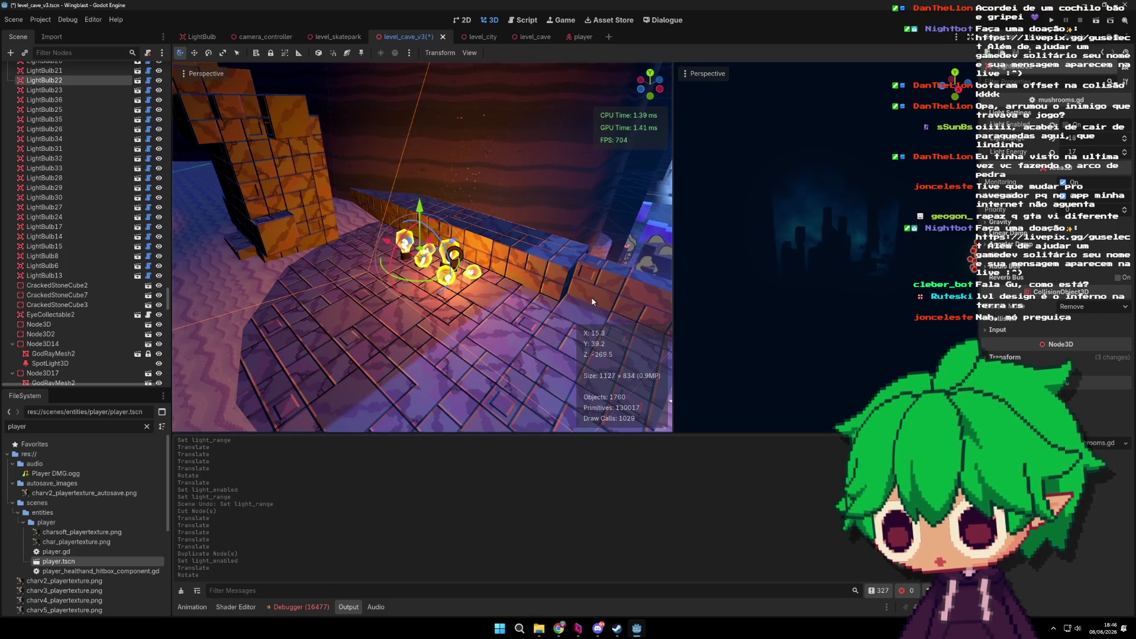
Step: Duplicate a light bulb as LightBulb37, place it in the snowy cave area, and enable its light
{"action": "mouse_move", "coordinate": [565, 305]}
{"action": "left_mouse_down"}
{"action": "mouse_move", "coordinate": [591, 335]}
{"action": "mouse_move", "coordinate": [506, 307]}
{"action": "left_mouse_up"}
{"action": "key", "text": "ctrl+d"}
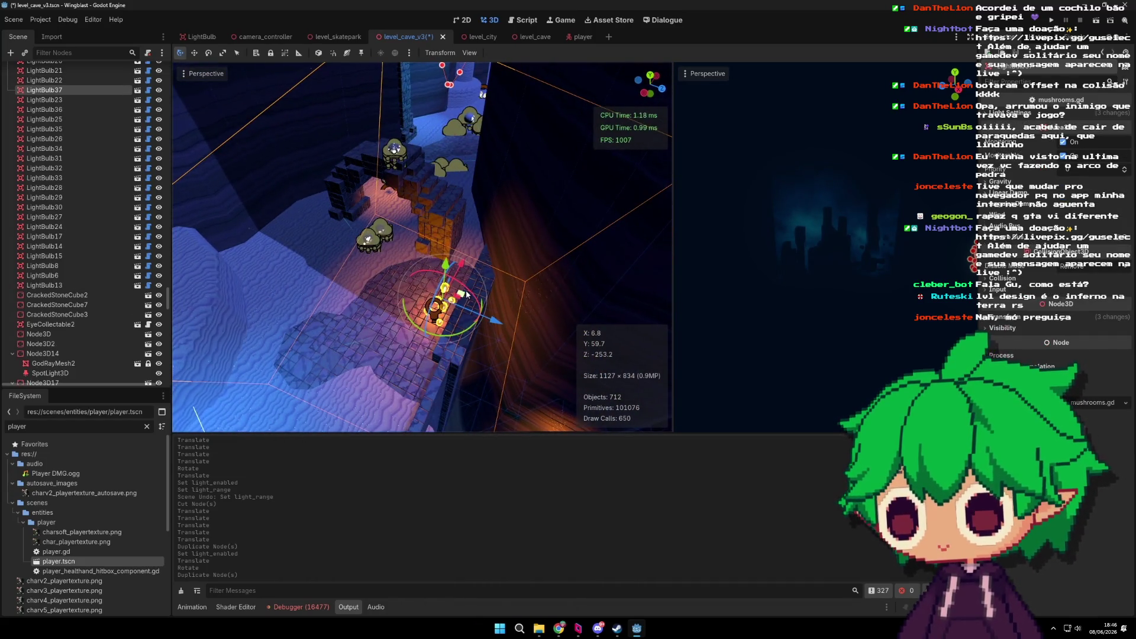
{"action": "left_click_drag", "start_coordinate": [199, 205], "coordinate": [476, 315]}
{"action": "left_click", "coordinate": [1066, 127]}
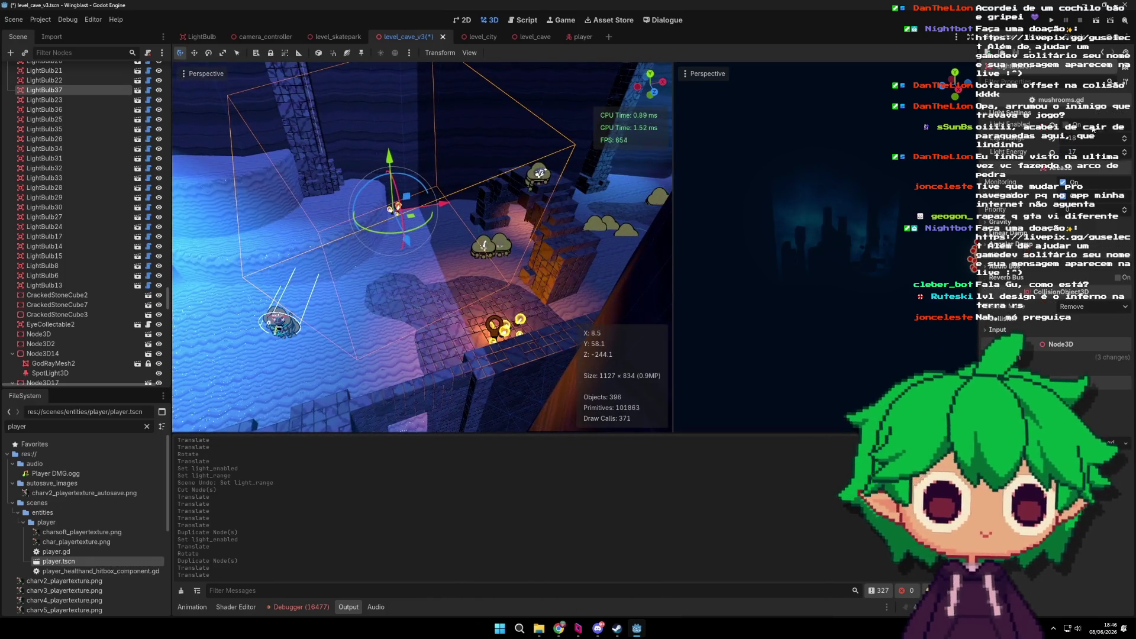
Step: Cut LightBulb34 out of the scene and select the god-ray spotlight Node3D17
{"action": "mouse_move", "coordinate": [483, 256]}
{"action": "left_mouse_down"}
{"action": "mouse_move", "coordinate": [495, 230]}
{"action": "mouse_move", "coordinate": [443, 183]}
{"action": "mouse_move", "coordinate": [472, 161]}
{"action": "left_mouse_up"}
{"action": "left_click", "coordinate": [400, 180]}
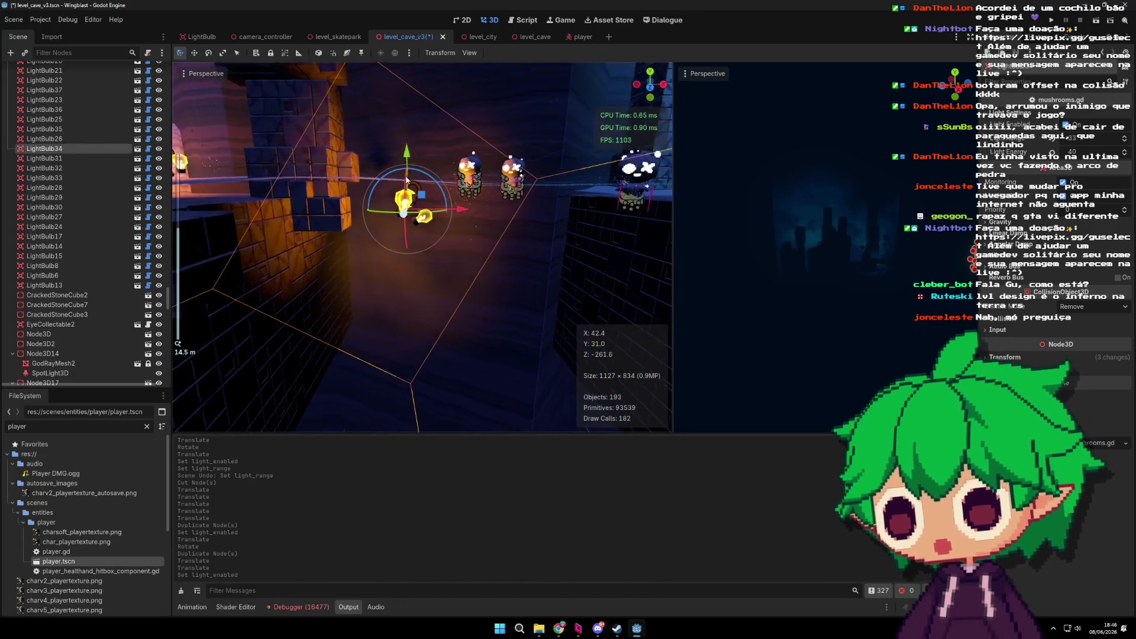
{"action": "key", "text": "ctrl+x"}
{"action": "mouse_move", "coordinate": [400, 180]}
{"action": "left_mouse_down"}
{"action": "mouse_move", "coordinate": [467, 246]}
{"action": "mouse_move", "coordinate": [367, 257]}
{"action": "mouse_move", "coordinate": [431, 205]}
{"action": "mouse_move", "coordinate": [396, 201]}
{"action": "left_mouse_up"}
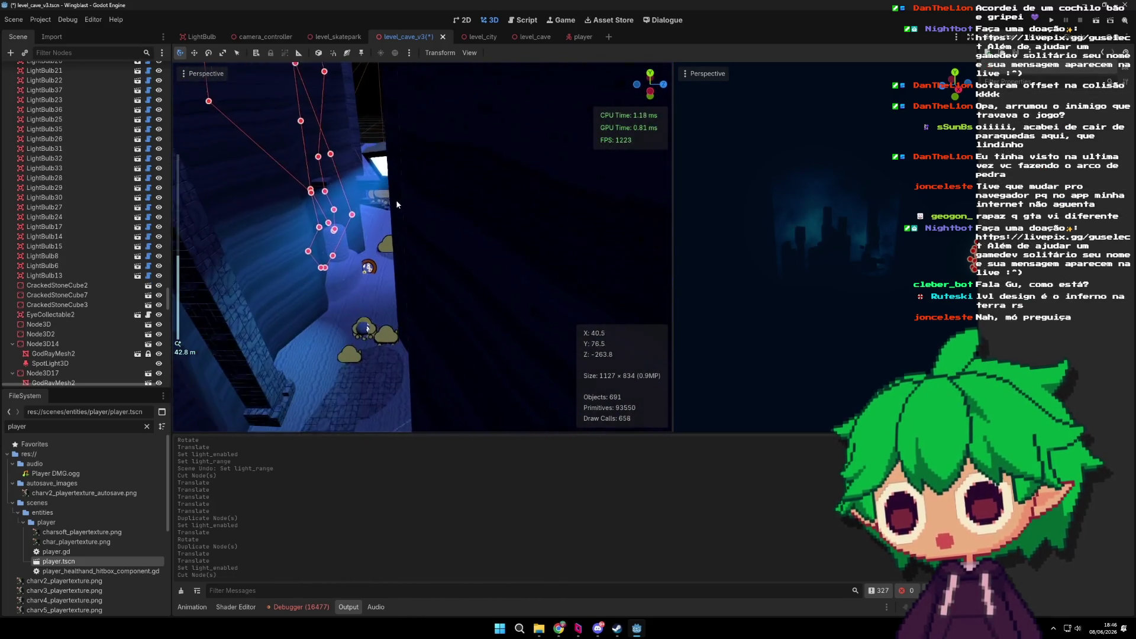
{"action": "left_click", "coordinate": [373, 153]}
{"action": "mouse_move", "coordinate": [447, 164]}
{"action": "left_mouse_down"}
{"action": "mouse_move", "coordinate": [491, 166]}
{"action": "mouse_move", "coordinate": [476, 214]}
{"action": "mouse_move", "coordinate": [554, 232]}
{"action": "mouse_move", "coordinate": [465, 343]}
{"action": "mouse_move", "coordinate": [597, 198]}
{"action": "mouse_move", "coordinate": [489, 330]}
{"action": "mouse_move", "coordinate": [424, 355]}
{"action": "mouse_move", "coordinate": [372, 254]}
{"action": "mouse_move", "coordinate": [426, 276]}
{"action": "mouse_move", "coordinate": [375, 259]}
{"action": "mouse_move", "coordinate": [426, 225]}
{"action": "mouse_move", "coordinate": [437, 254]}
{"action": "left_mouse_up"}
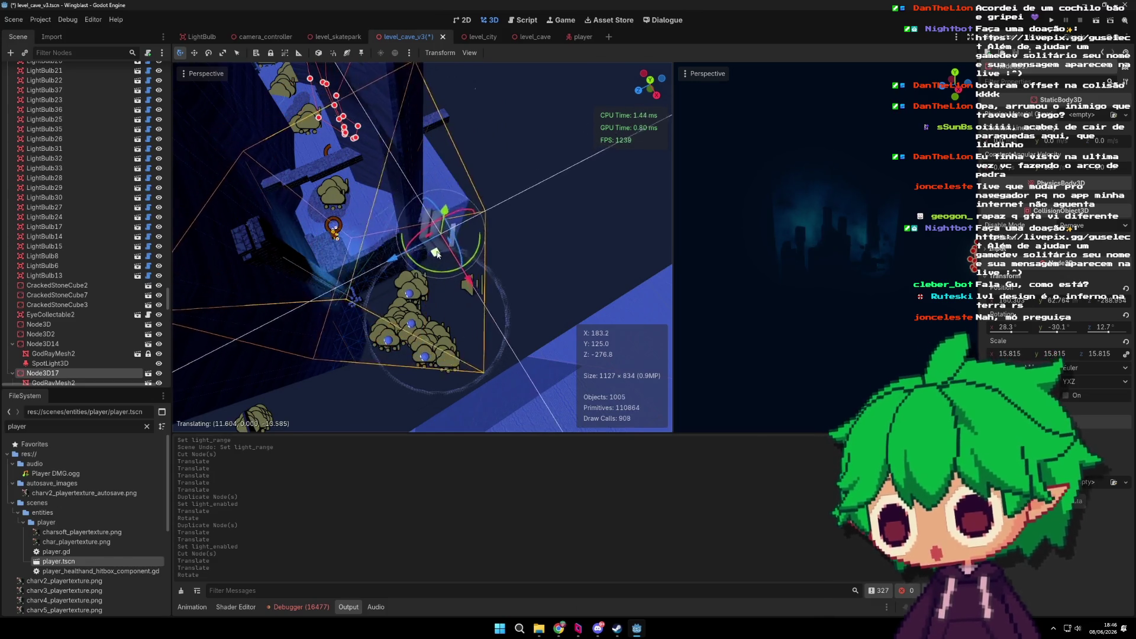
Step: Rotate the god-ray spotlight Node3D17 to re-aim its beam
{"action": "mouse_move", "coordinate": [386, 280]}
{"action": "left_mouse_down"}
{"action": "mouse_move", "coordinate": [468, 216]}
{"action": "mouse_move", "coordinate": [521, 274]}
{"action": "mouse_move", "coordinate": [309, 194]}
{"action": "mouse_move", "coordinate": [459, 184]}
{"action": "mouse_move", "coordinate": [422, 185]}
{"action": "left_mouse_up"}
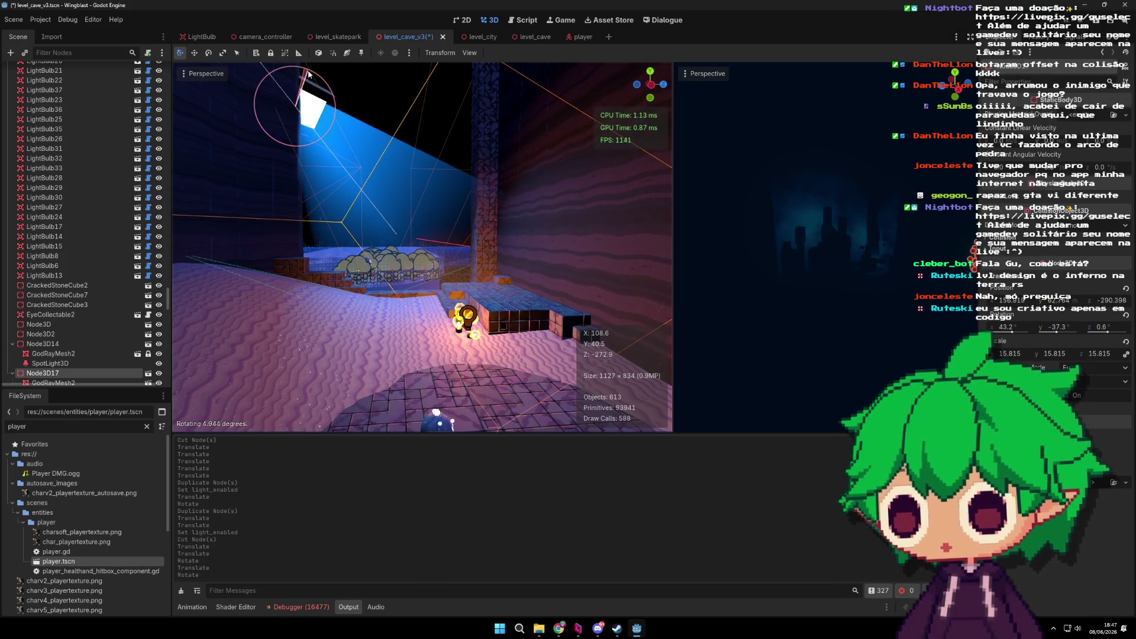
{"action": "left_click_drag", "start_coordinate": [308, 74], "coordinate": [332, 118]}
{"action": "scroll", "coordinate": [374, 215], "scroll_direction": "up", "scroll_amount": 5}
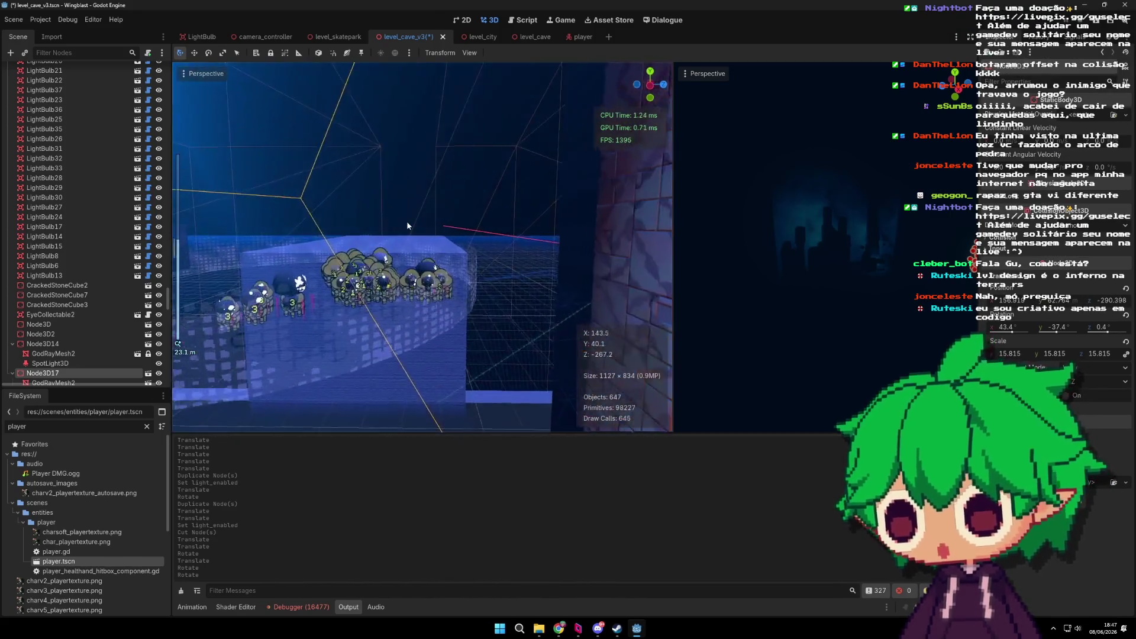
{"action": "scroll", "coordinate": [406, 207], "scroll_direction": "down", "scroll_amount": 5}
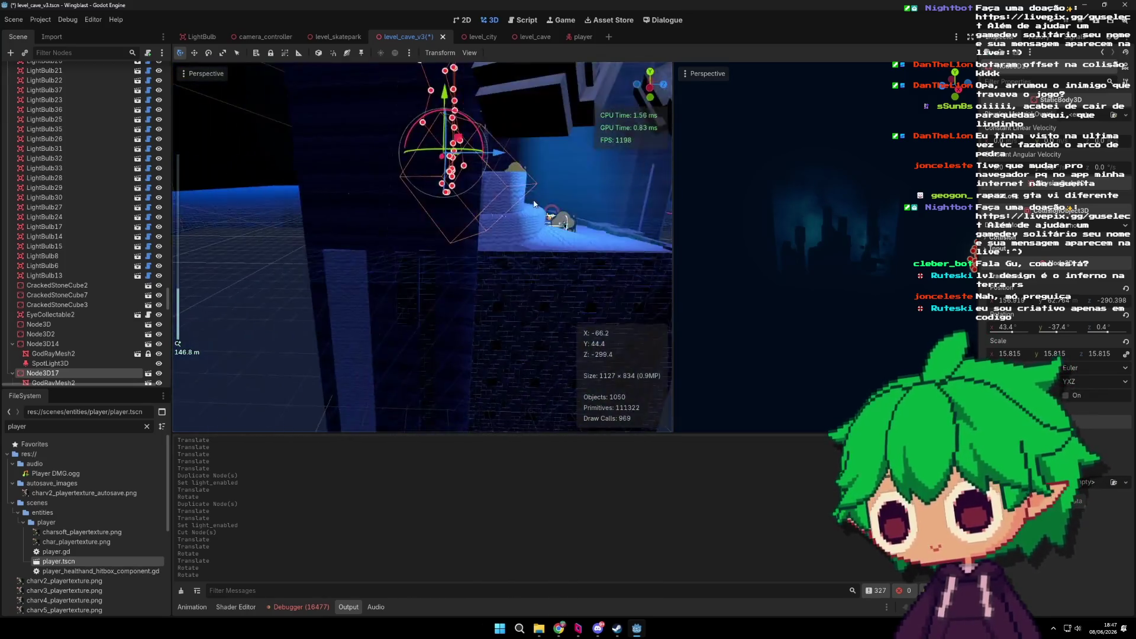
{"action": "scroll", "coordinate": [453, 280], "scroll_direction": "up", "scroll_amount": 10}
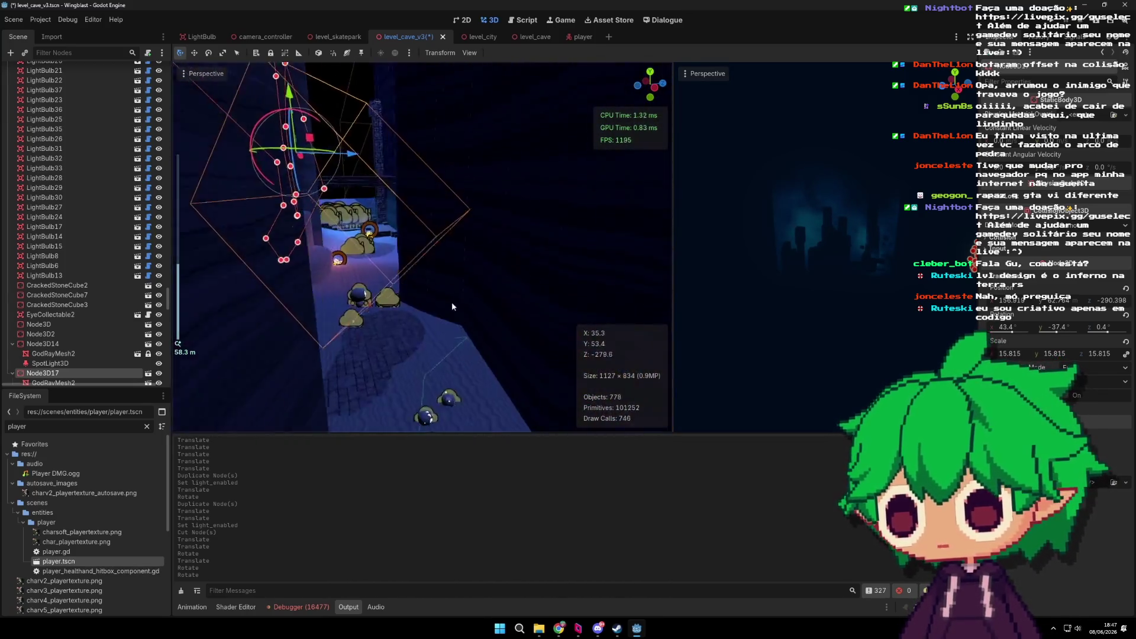
{"action": "mouse_move", "coordinate": [421, 279]}
{"action": "left_mouse_down"}
{"action": "mouse_move", "coordinate": [456, 277]}
{"action": "mouse_move", "coordinate": [358, 276]}
{"action": "mouse_move", "coordinate": [424, 261]}
{"action": "mouse_move", "coordinate": [507, 297]}
{"action": "mouse_move", "coordinate": [332, 262]}
{"action": "mouse_move", "coordinate": [409, 262]}
{"action": "mouse_move", "coordinate": [474, 243]}
{"action": "mouse_move", "coordinate": [517, 257]}
{"action": "mouse_move", "coordinate": [463, 303]}
{"action": "mouse_move", "coordinate": [453, 199]}
{"action": "left_mouse_up"}
{"action": "scroll", "coordinate": [424, 262], "scroll_direction": "up", "scroll_amount": 3}
{"action": "scroll", "coordinate": [367, 260], "scroll_direction": "down", "scroll_amount": 3}
Step: Duplicate the spotlight as Node3D18 and position and rotate it toward the enemies
{"action": "key", "text": "ctrl+d"}
{"action": "left_click", "coordinate": [409, 262]}
{"action": "left_click", "coordinate": [428, 230]}
{"action": "scroll", "coordinate": [453, 200], "scroll_direction": "up", "scroll_amount": 3}
{"action": "left_click", "coordinate": [421, 143]}
{"action": "mouse_move", "coordinate": [421, 143]}
{"action": "left_mouse_down"}
{"action": "mouse_move", "coordinate": [325, 198]}
{"action": "mouse_move", "coordinate": [391, 243]}
{"action": "left_mouse_up"}
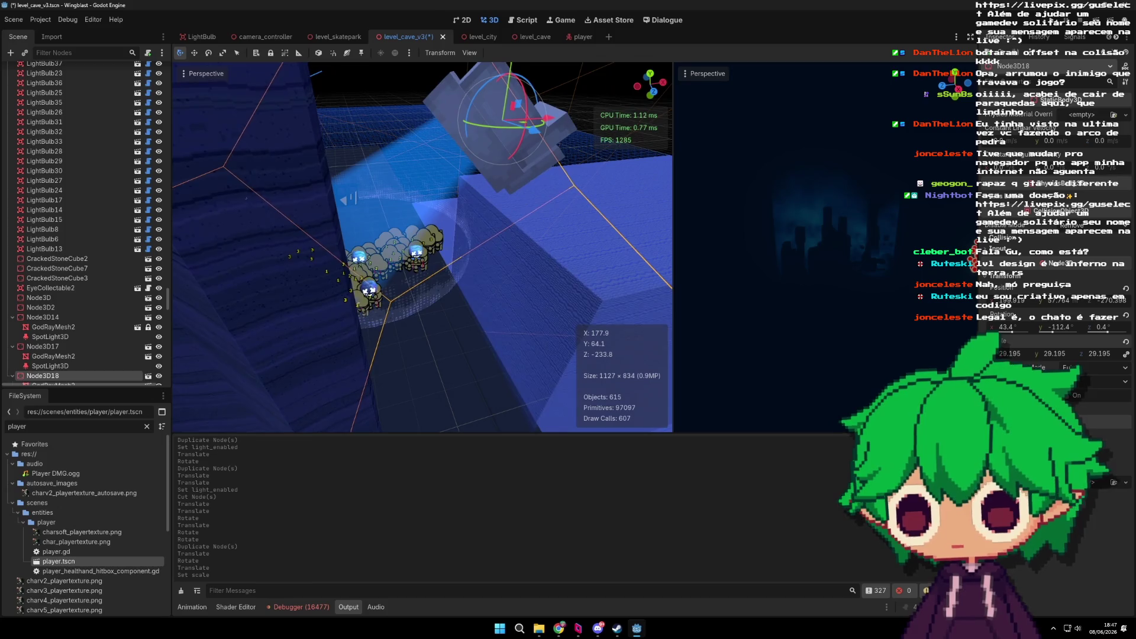
{"action": "left_click_drag", "start_coordinate": [546, 204], "coordinate": [492, 261]}
{"action": "scroll", "coordinate": [492, 262], "scroll_direction": "down", "scroll_amount": 2}
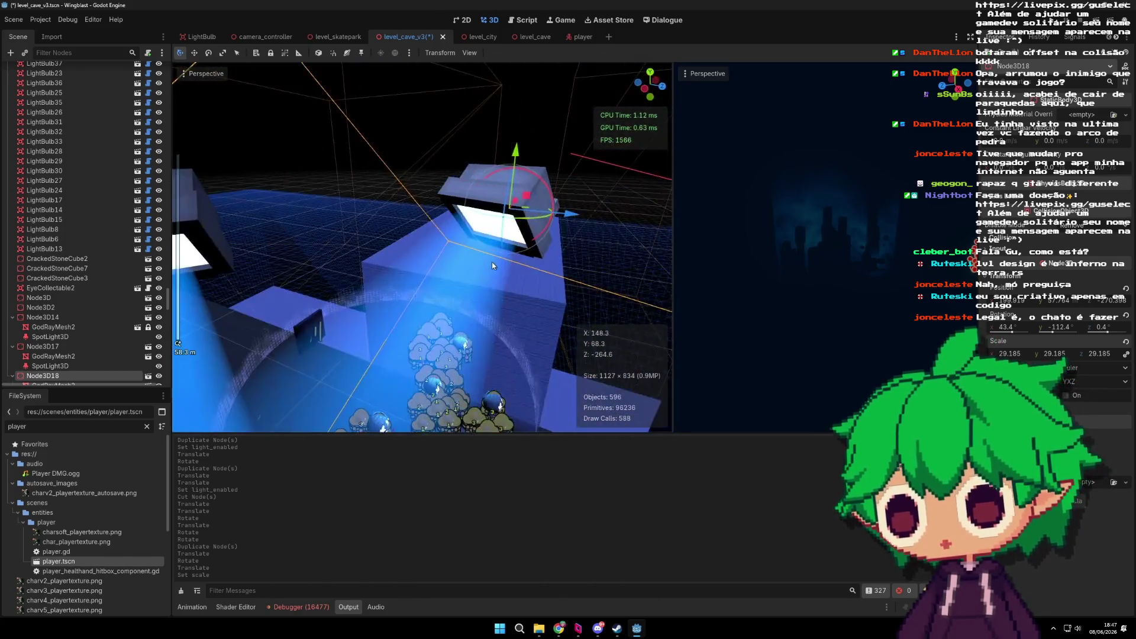
Step: Raise Node3D18 higher along its vertical axis above the enemy room
{"action": "mouse_move", "coordinate": [509, 161]}
{"action": "left_mouse_down"}
{"action": "mouse_move", "coordinate": [510, 118]}
{"action": "mouse_move", "coordinate": [531, 229]}
{"action": "mouse_move", "coordinate": [666, 184]}
{"action": "mouse_move", "coordinate": [563, 256]}
{"action": "mouse_move", "coordinate": [470, 279]}
{"action": "mouse_move", "coordinate": [493, 225]}
{"action": "mouse_move", "coordinate": [435, 256]}
{"action": "mouse_move", "coordinate": [448, 161]}
{"action": "mouse_move", "coordinate": [499, 217]}
{"action": "left_mouse_up"}
{"action": "scroll", "coordinate": [555, 260], "scroll_direction": "up", "scroll_amount": 2}
{"action": "scroll", "coordinate": [470, 279], "scroll_direction": "down", "scroll_amount": 5}
{"action": "scroll", "coordinate": [432, 257], "scroll_direction": "up", "scroll_amount": 3}
{"action": "scroll", "coordinate": [431, 257], "scroll_direction": "up", "scroll_amount": 2}
{"action": "left_click_drag", "start_coordinate": [423, 142], "coordinate": [429, 130]}
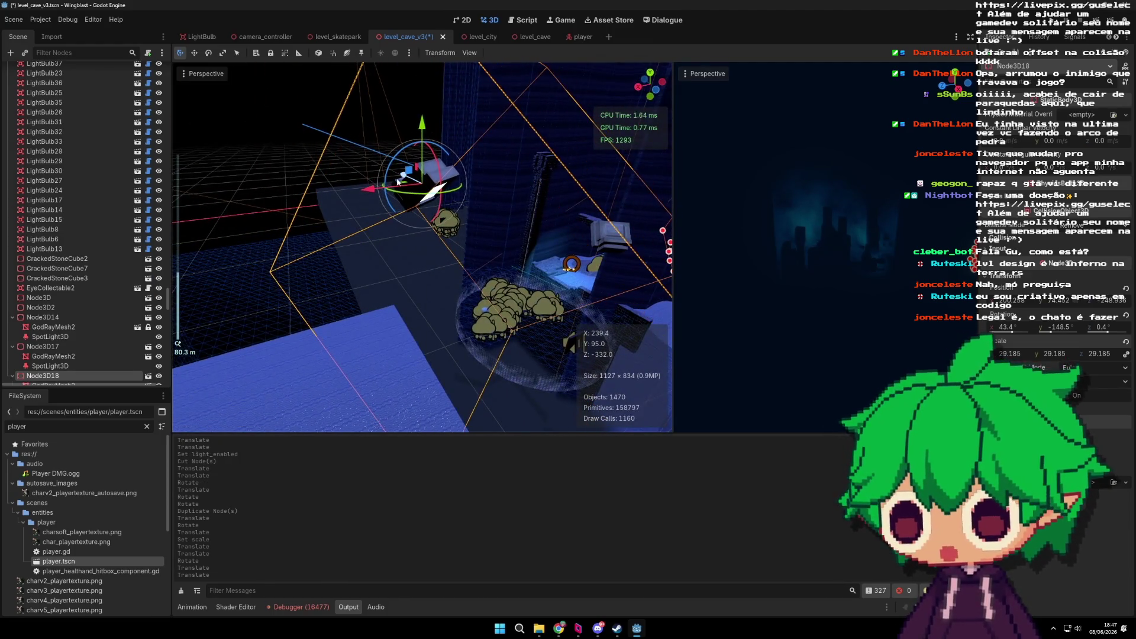
{"action": "mouse_move", "coordinate": [392, 171]}
{"action": "left_mouse_down"}
{"action": "mouse_move", "coordinate": [520, 257]}
{"action": "mouse_move", "coordinate": [407, 325]}
{"action": "mouse_move", "coordinate": [510, 310]}
{"action": "mouse_move", "coordinate": [508, 129]}
{"action": "mouse_move", "coordinate": [452, 245]}
{"action": "mouse_move", "coordinate": [536, 279]}
{"action": "mouse_move", "coordinate": [393, 312]}
{"action": "mouse_move", "coordinate": [559, 325]}
{"action": "mouse_move", "coordinate": [446, 236]}
{"action": "mouse_move", "coordinate": [526, 247]}
{"action": "left_mouse_up"}
{"action": "scroll", "coordinate": [407, 325], "scroll_direction": "up", "scroll_amount": 2}
{"action": "scroll", "coordinate": [536, 279], "scroll_direction": "up", "scroll_amount": 1}
{"action": "scroll", "coordinate": [526, 246], "scroll_direction": "down", "scroll_amount": 3}
Step: Move the sand cylinder CSGBevelCylinderBig29 to a new spot on the cave floor
{"action": "left_click", "coordinate": [418, 304]}
{"action": "scroll", "coordinate": [421, 338], "scroll_direction": "up", "scroll_amount": 5}
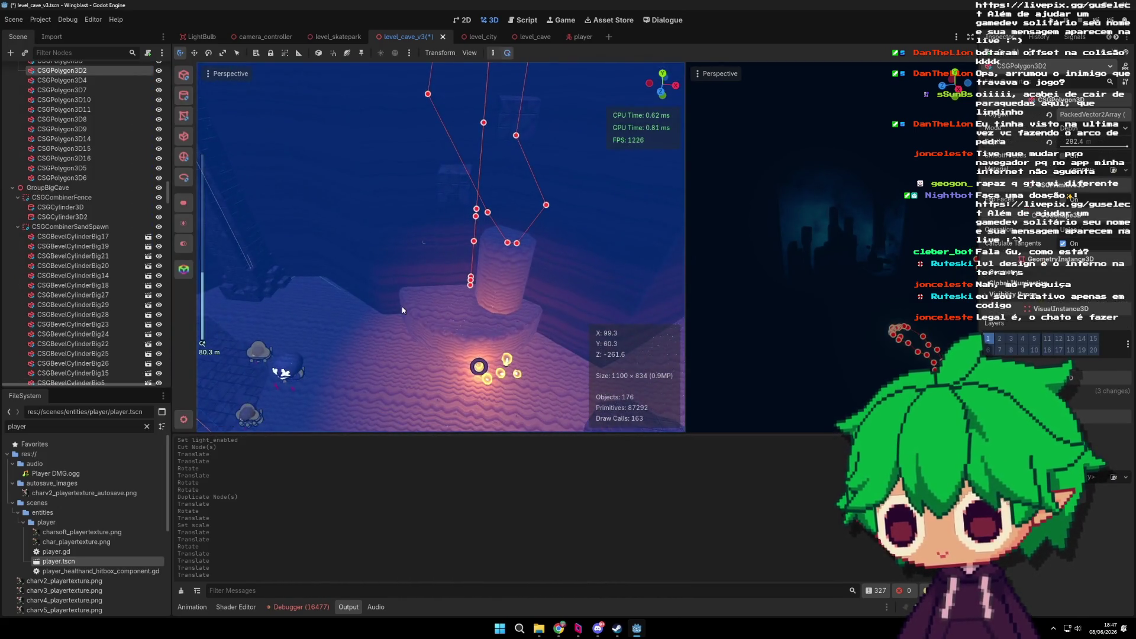
{"action": "scroll", "coordinate": [421, 342], "scroll_direction": "down", "scroll_amount": 3}
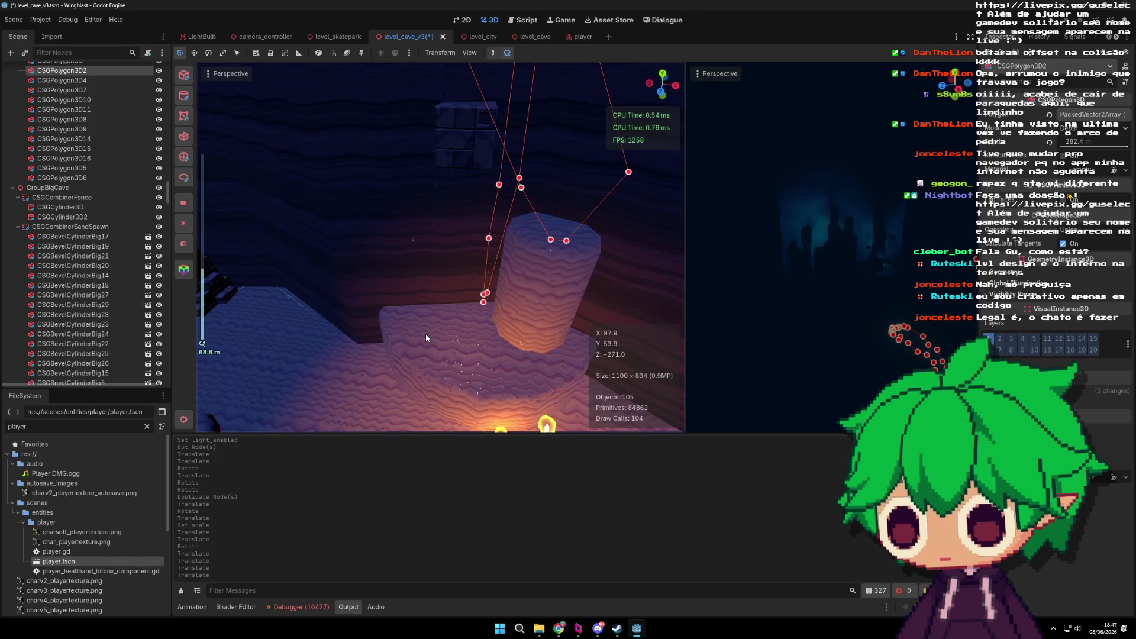
{"action": "left_click", "coordinate": [426, 338]}
{"action": "key", "text": "f"}
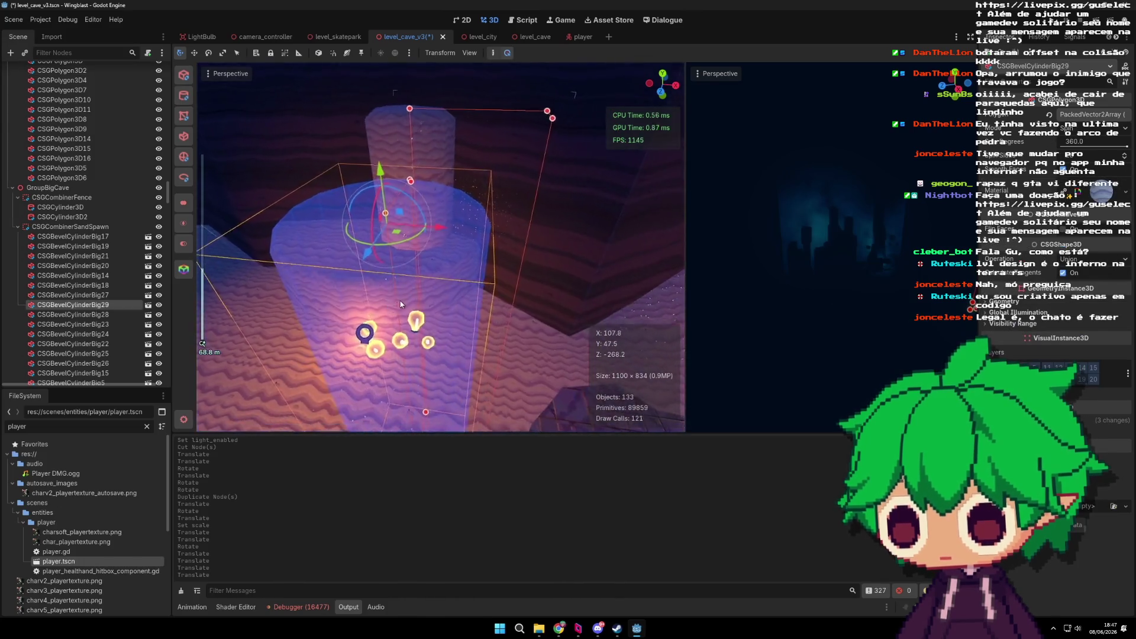
{"action": "mouse_move", "coordinate": [416, 240]}
{"action": "left_mouse_down"}
{"action": "mouse_move", "coordinate": [446, 275]}
{"action": "mouse_move", "coordinate": [447, 367]}
{"action": "mouse_move", "coordinate": [447, 282]}
{"action": "mouse_move", "coordinate": [408, 236]}
{"action": "mouse_move", "coordinate": [391, 233]}
{"action": "left_mouse_up"}
{"action": "left_click_drag", "start_coordinate": [390, 234], "coordinate": [474, 274]}
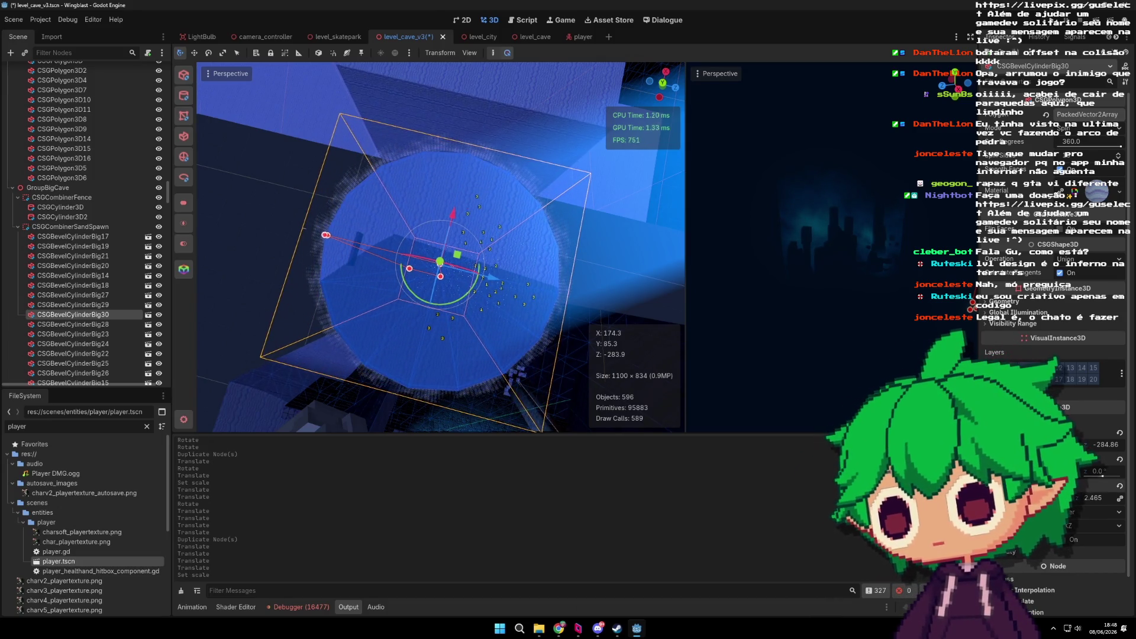
{"action": "scroll", "coordinate": [569, 352], "scroll_direction": "up", "scroll_amount": 5}
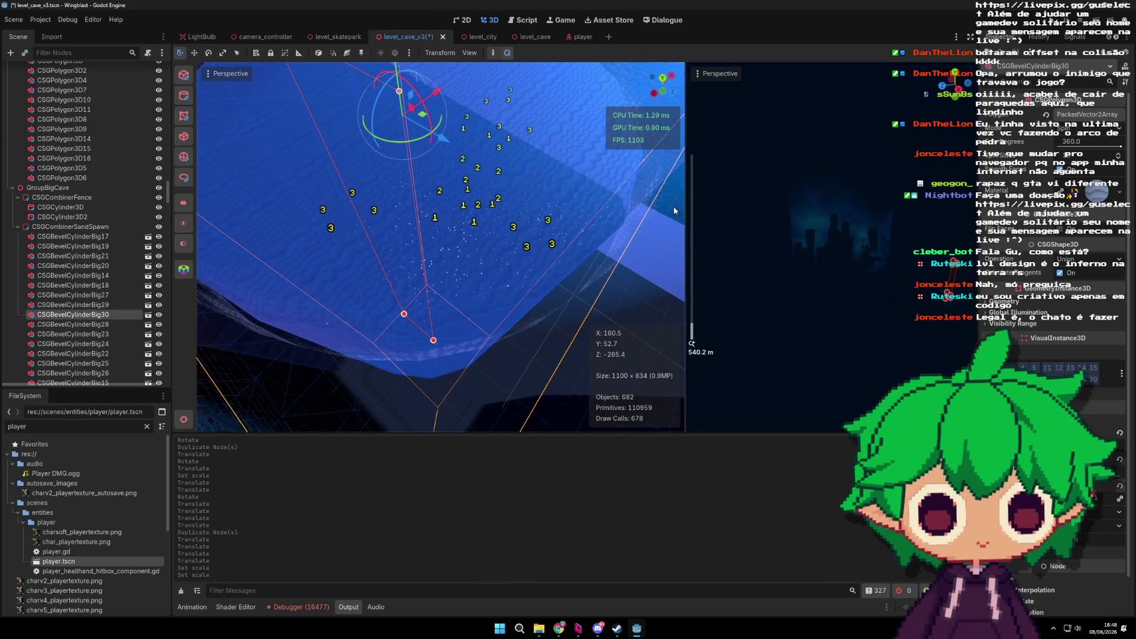
{"action": "left_click_drag", "start_coordinate": [675, 211], "coordinate": [552, 186]}
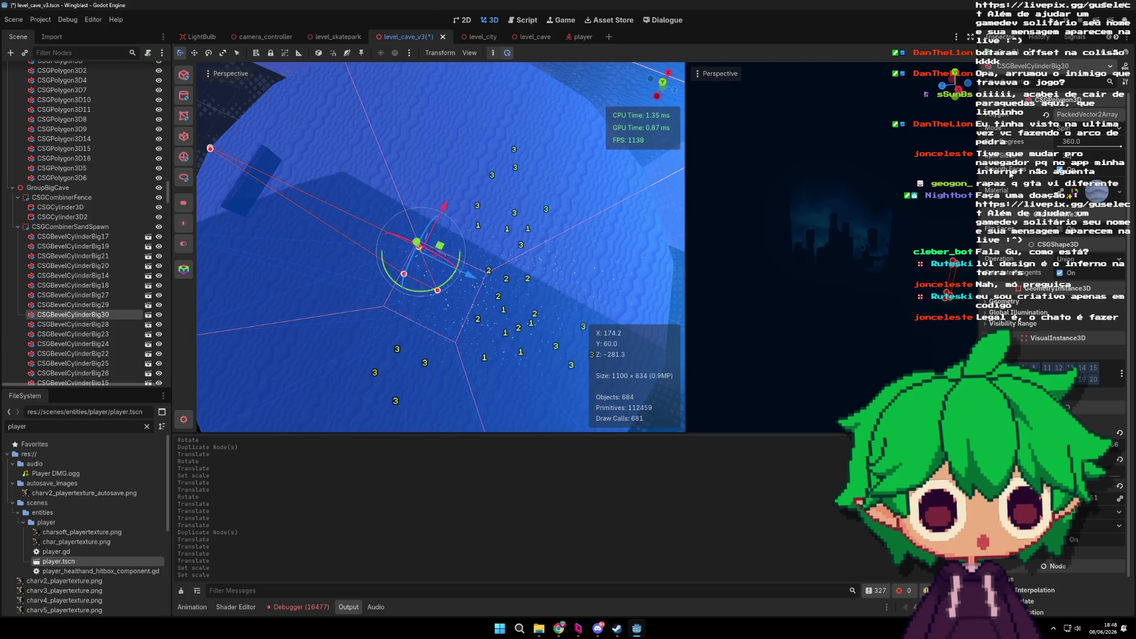
{"action": "scroll", "coordinate": [560, 268], "scroll_direction": "up", "scroll_amount": 8}
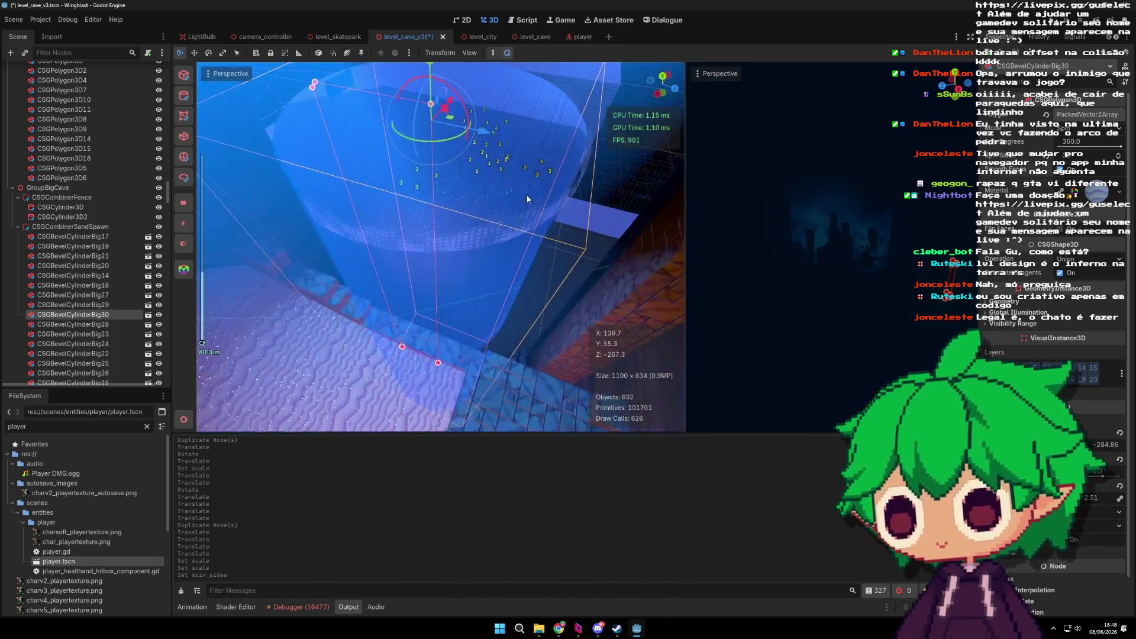
{"action": "mouse_move", "coordinate": [488, 198]}
{"action": "left_mouse_down"}
{"action": "mouse_move", "coordinate": [541, 265]}
{"action": "mouse_move", "coordinate": [554, 259]}
{"action": "mouse_move", "coordinate": [556, 225]}
{"action": "left_mouse_up"}
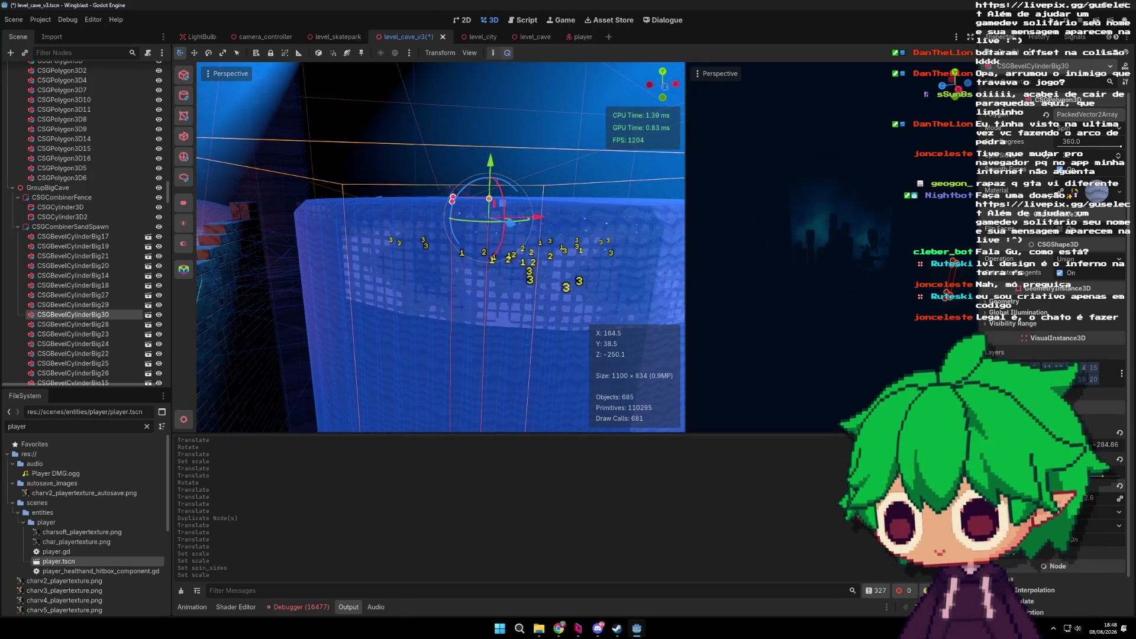
{"action": "left_click_drag", "start_coordinate": [656, 373], "coordinate": [497, 280]}
{"action": "mouse_move", "coordinate": [526, 238]}
{"action": "left_mouse_down"}
{"action": "mouse_move", "coordinate": [432, 200]}
{"action": "mouse_move", "coordinate": [465, 307]}
{"action": "mouse_move", "coordinate": [461, 244]}
{"action": "mouse_move", "coordinate": [496, 275]}
{"action": "mouse_move", "coordinate": [456, 300]}
{"action": "mouse_move", "coordinate": [460, 251]}
{"action": "mouse_move", "coordinate": [499, 272]}
{"action": "mouse_move", "coordinate": [450, 221]}
{"action": "mouse_move", "coordinate": [432, 175]}
{"action": "mouse_move", "coordinate": [432, 210]}
{"action": "left_mouse_up"}
Step: Select CSGBevelCylinderBig30 and shift it along its vertical axis
{"action": "left_click", "coordinate": [465, 308]}
{"action": "left_click", "coordinate": [455, 301]}
{"action": "left_click", "coordinate": [484, 268]}
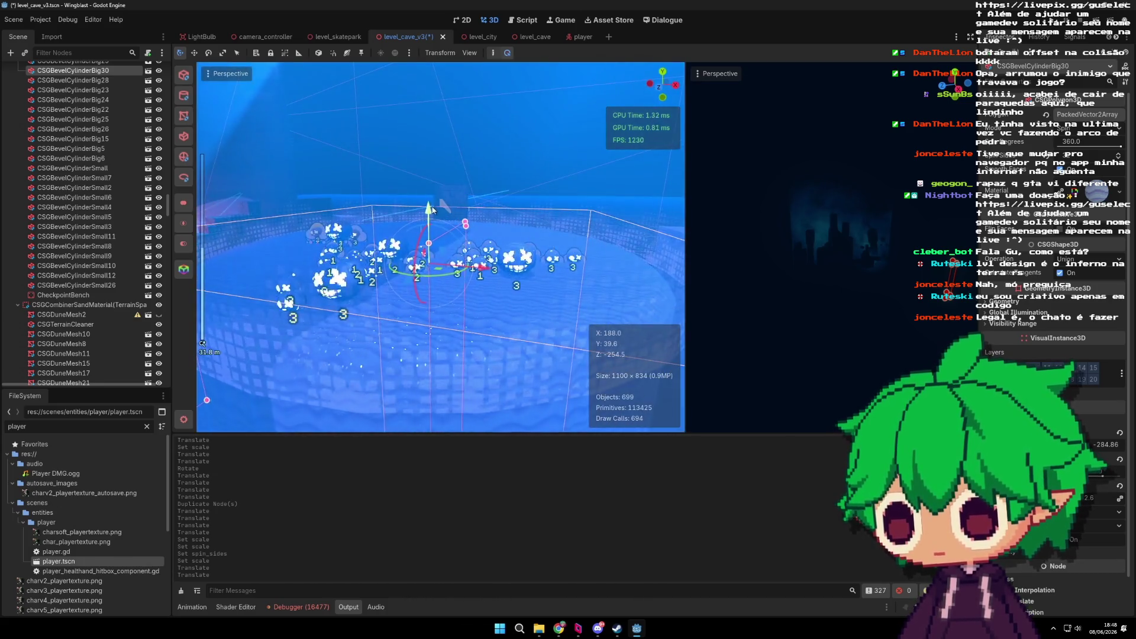
{"action": "scroll", "coordinate": [463, 241], "scroll_direction": "up", "scroll_amount": 5}
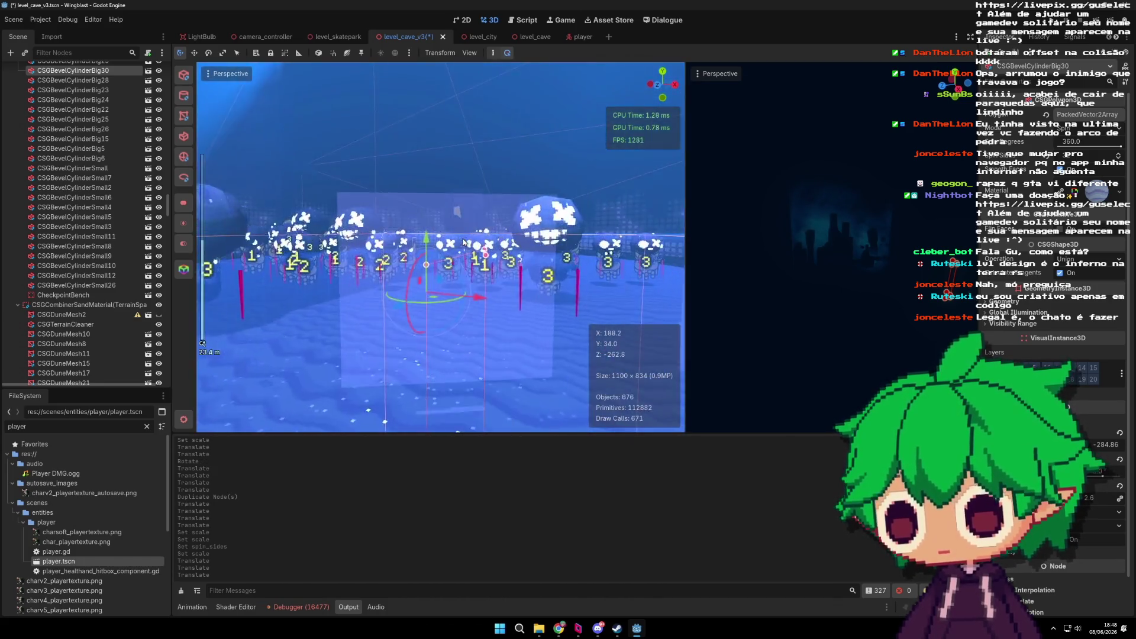
{"action": "left_click_drag", "start_coordinate": [427, 240], "coordinate": [427, 239]}
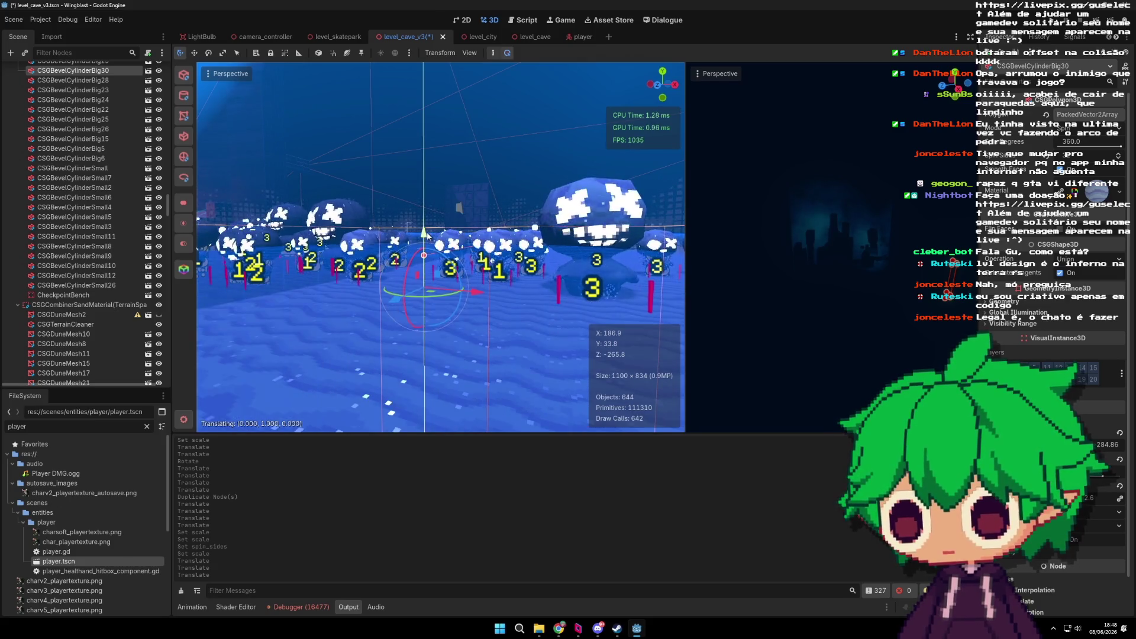
{"action": "scroll", "coordinate": [432, 236], "scroll_direction": "up", "scroll_amount": 2}
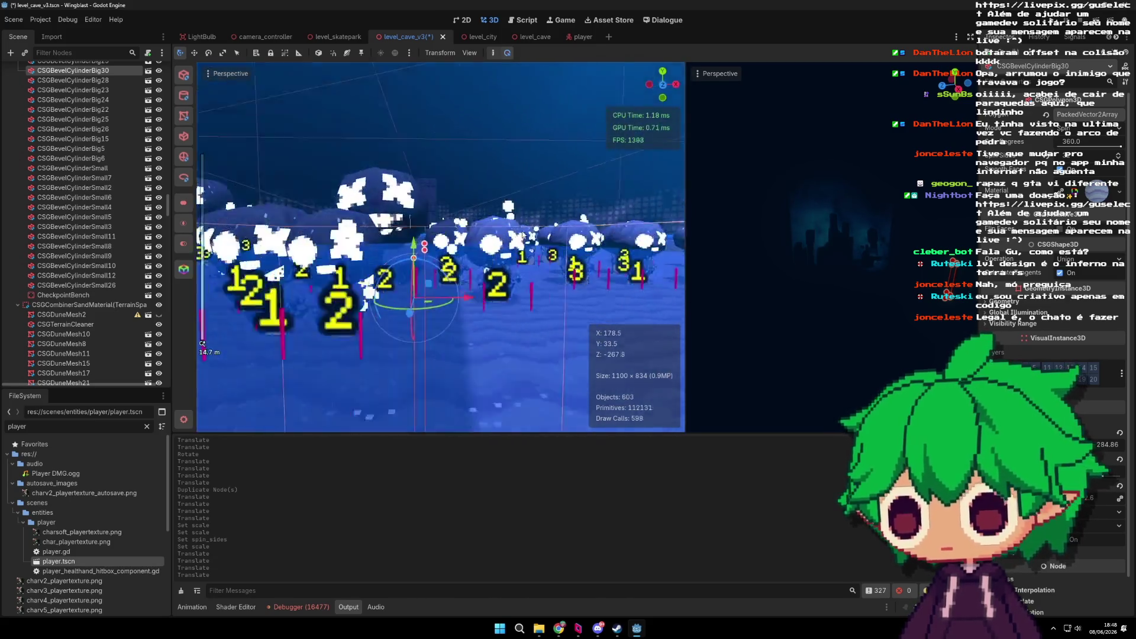
{"action": "scroll", "coordinate": [479, 248], "scroll_direction": "down", "scroll_amount": 10}
{"action": "mouse_move", "coordinate": [515, 271]}
{"action": "left_mouse_down"}
{"action": "mouse_move", "coordinate": [492, 286]}
{"action": "mouse_move", "coordinate": [554, 310]}
{"action": "mouse_move", "coordinate": [464, 308]}
{"action": "mouse_move", "coordinate": [477, 283]}
{"action": "left_mouse_up"}
{"action": "scroll", "coordinate": [479, 266], "scroll_direction": "down", "scroll_amount": 3}
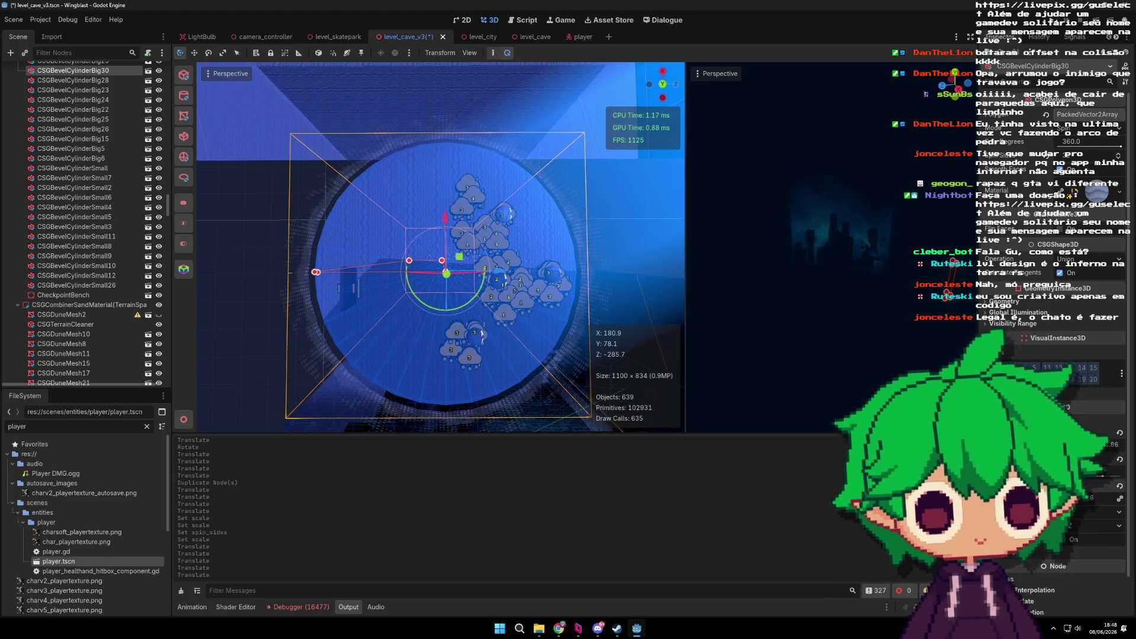
Step: Scale CSGBevelCylinderBig30 to 2.69 and save the level_cave_v3 scene
{"action": "left_click_drag", "start_coordinate": [1089, 498], "coordinate": [1102, 498]}
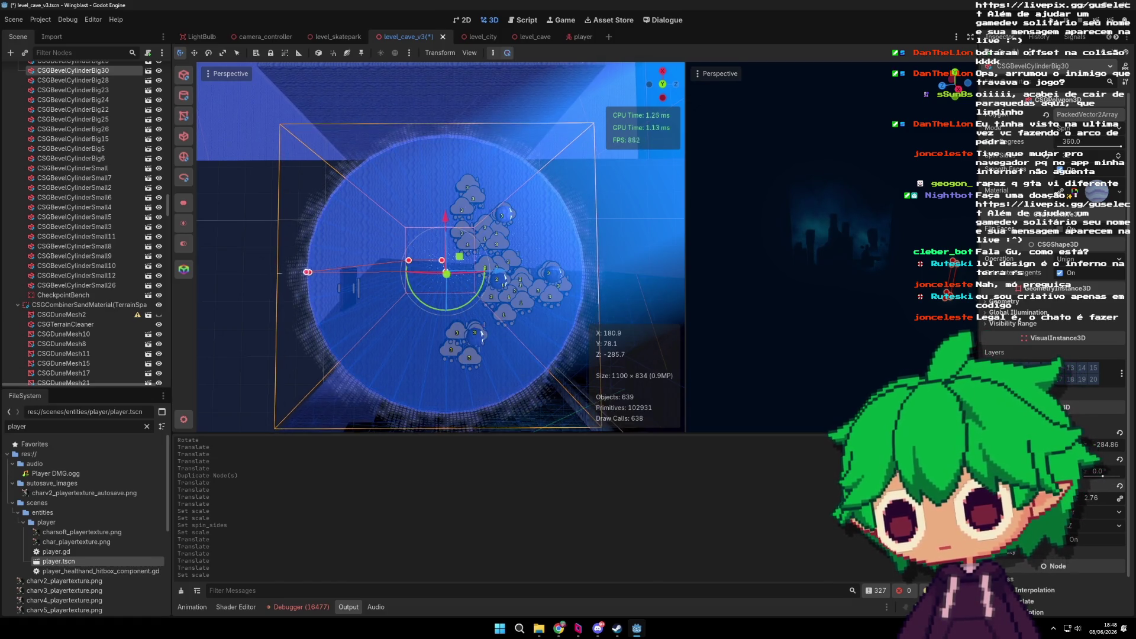
{"action": "mouse_move", "coordinate": [462, 249]}
{"action": "left_mouse_down"}
{"action": "mouse_move", "coordinate": [480, 236]}
{"action": "mouse_move", "coordinate": [416, 257]}
{"action": "mouse_move", "coordinate": [443, 251]}
{"action": "mouse_move", "coordinate": [368, 243]}
{"action": "mouse_move", "coordinate": [509, 271]}
{"action": "mouse_move", "coordinate": [505, 254]}
{"action": "mouse_move", "coordinate": [533, 223]}
{"action": "mouse_move", "coordinate": [507, 246]}
{"action": "mouse_move", "coordinate": [385, 288]}
{"action": "mouse_move", "coordinate": [391, 275]}
{"action": "left_mouse_up"}
{"action": "key", "text": "ctrl+s"}
Step: Duplicate a light bulb as LightBulb38, move it along X among the enemies, and switch its light on
{"action": "left_click", "coordinate": [451, 272]}
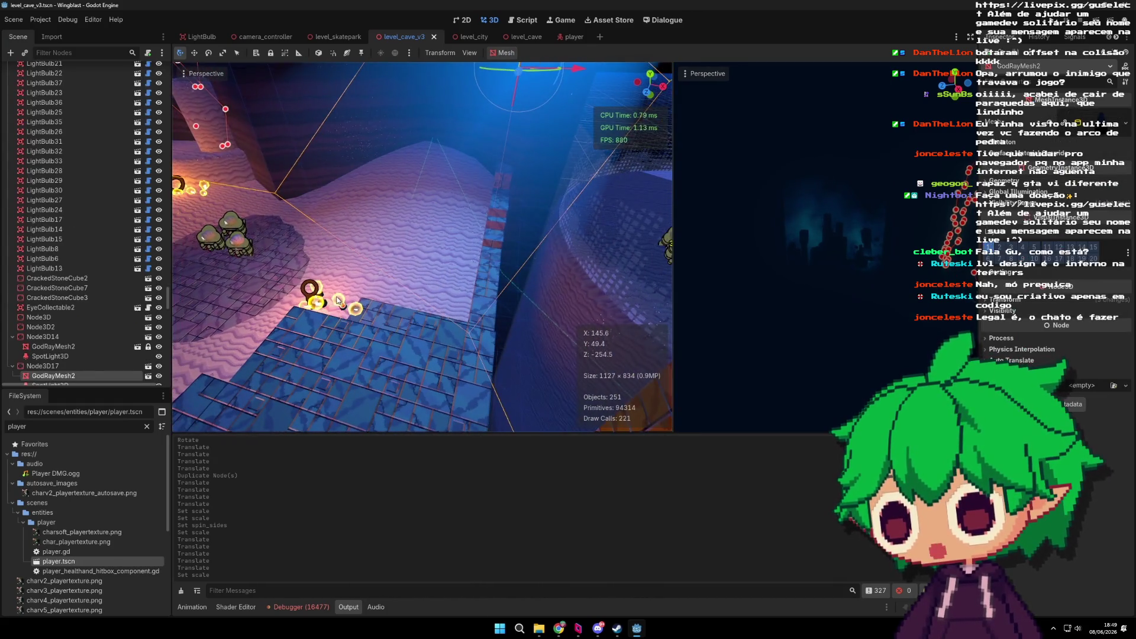
{"action": "left_click", "coordinate": [450, 272]}
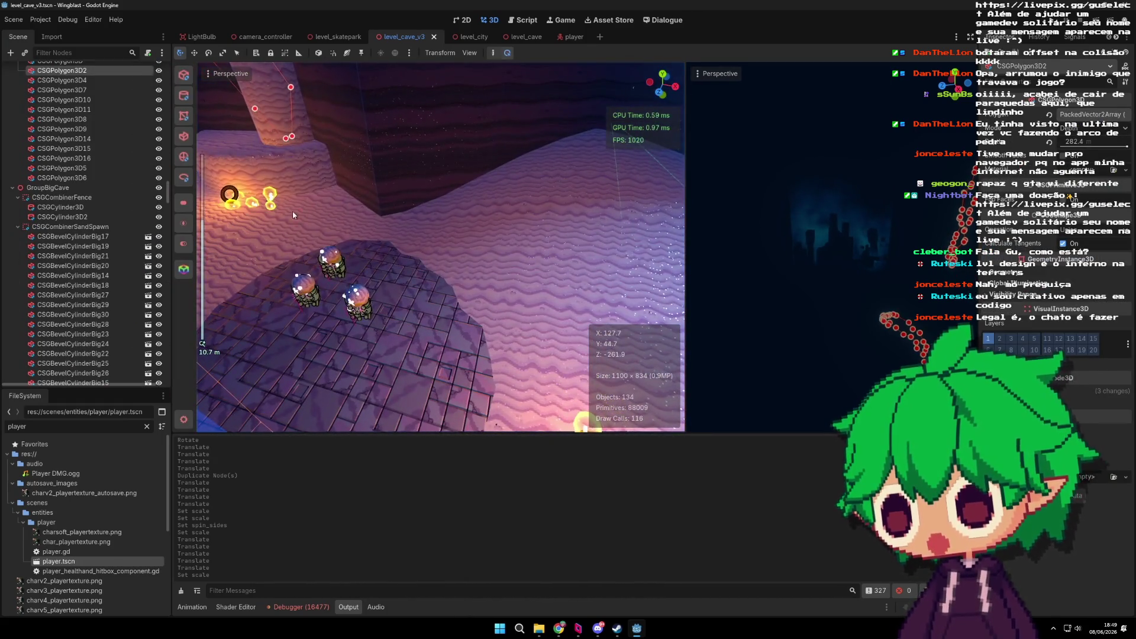
{"action": "left_click", "coordinate": [288, 208]}
{"action": "key", "text": "ctrl+d"}
{"action": "left_click_drag", "start_coordinate": [248, 190], "coordinate": [652, 288]}
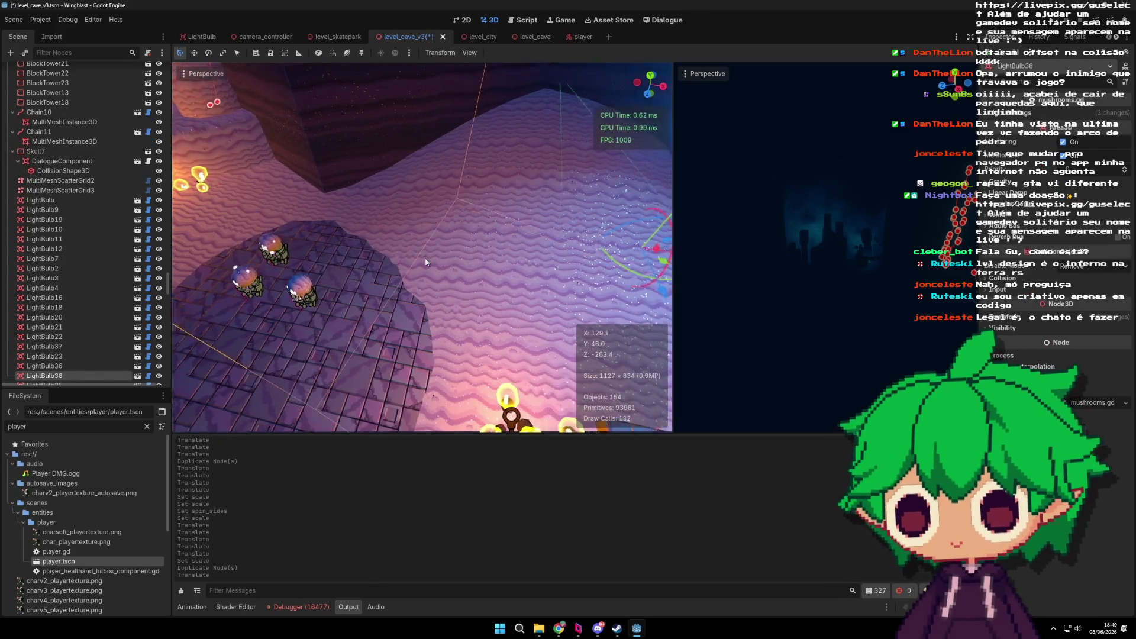
{"action": "scroll", "coordinate": [415, 266], "scroll_direction": "down", "scroll_amount": 5}
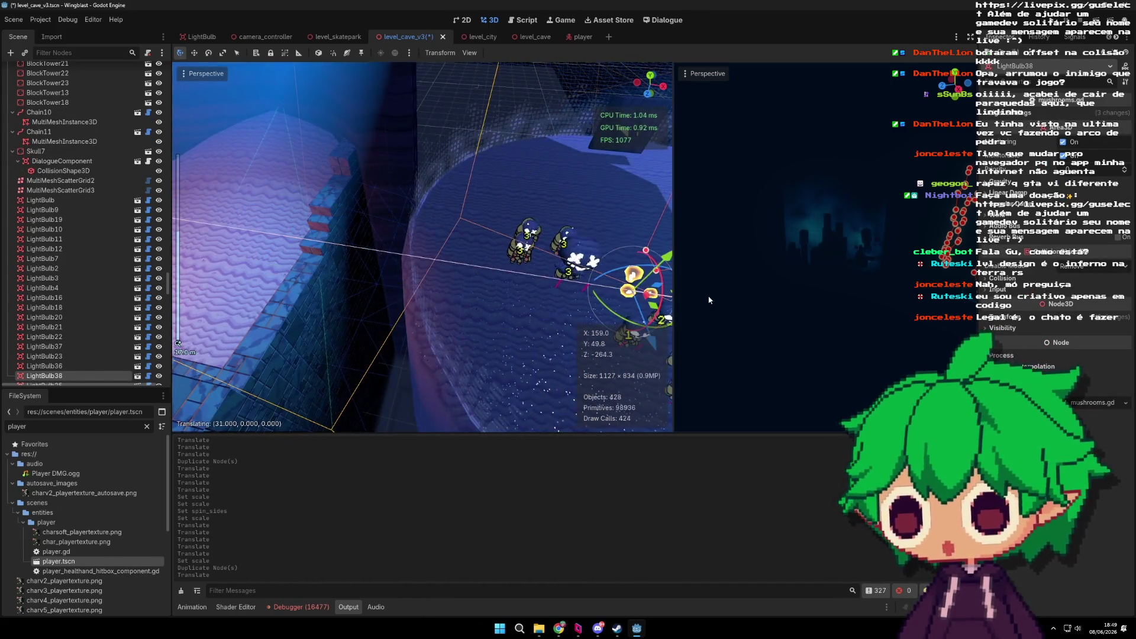
{"action": "key", "text": "f"}
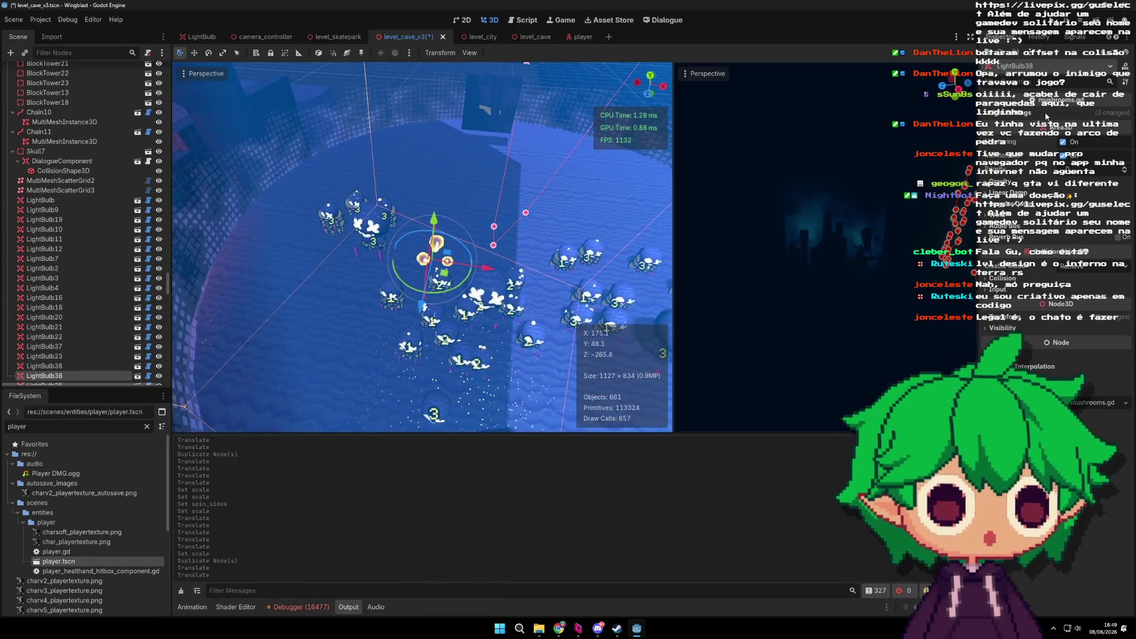
{"action": "left_click", "coordinate": [1088, 145]}
{"action": "scroll", "coordinate": [515, 230], "scroll_direction": "down", "scroll_amount": 3}
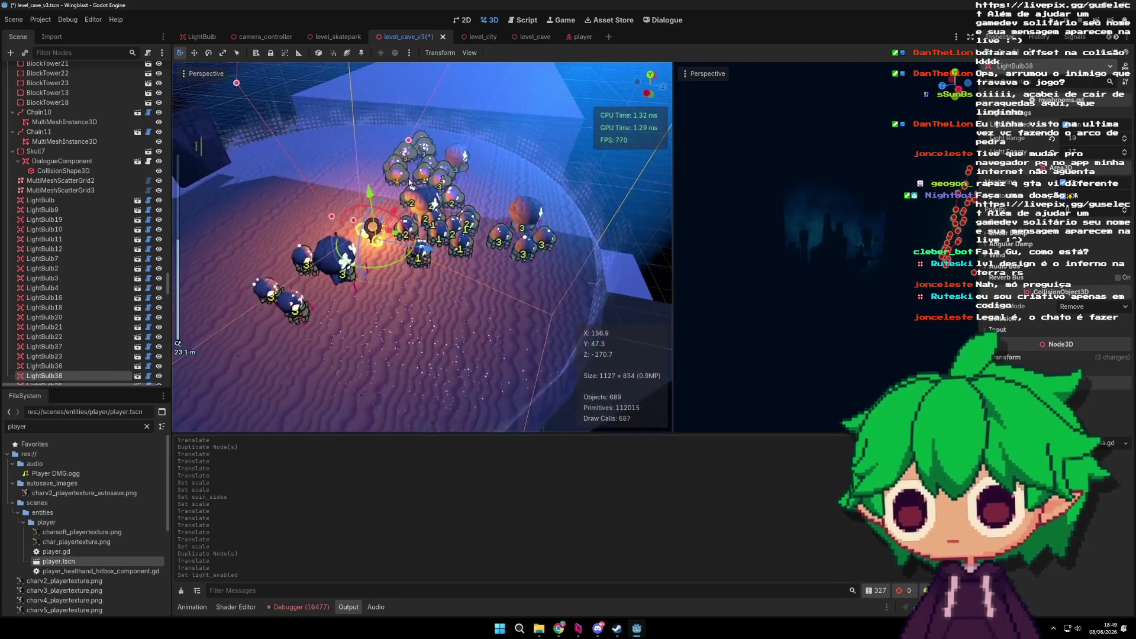
{"action": "mouse_move", "coordinate": [411, 184]}
{"action": "left_mouse_down"}
{"action": "mouse_move", "coordinate": [472, 259]}
{"action": "mouse_move", "coordinate": [272, 215]}
{"action": "mouse_move", "coordinate": [269, 282]}
{"action": "mouse_move", "coordinate": [412, 198]}
{"action": "mouse_move", "coordinate": [382, 249]}
{"action": "mouse_move", "coordinate": [365, 255]}
{"action": "mouse_move", "coordinate": [346, 229]}
{"action": "mouse_move", "coordinate": [383, 230]}
{"action": "left_mouse_up"}
{"action": "scroll", "coordinate": [408, 204], "scroll_direction": "up", "scroll_amount": 2}
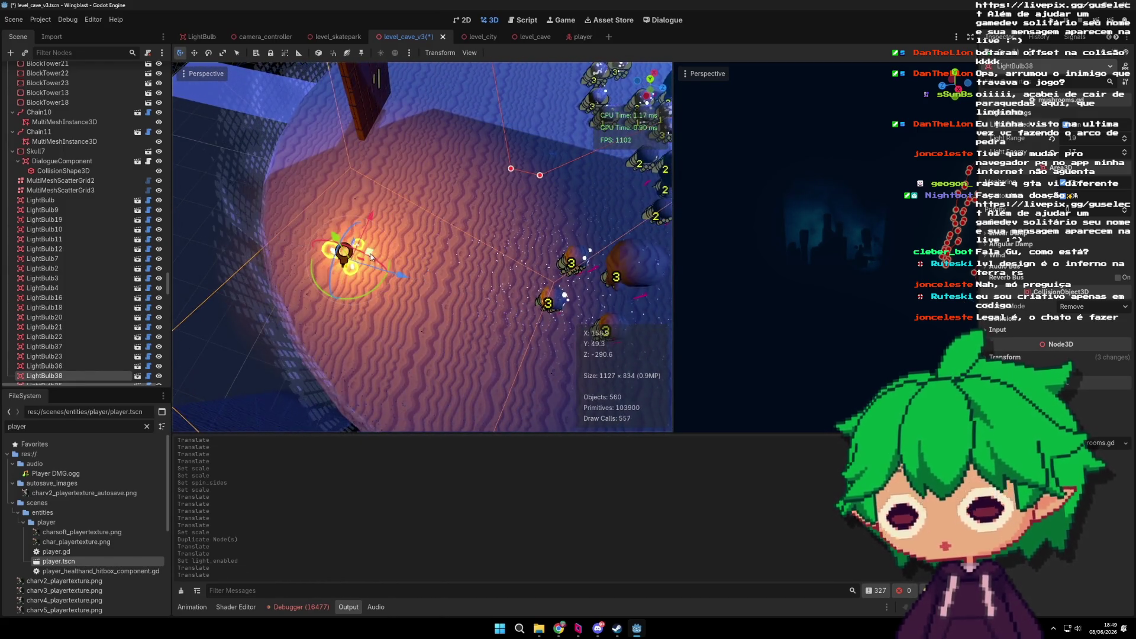
Step: Duplicate the bulb twice more to add LightBulb39 and LightBulb40
{"action": "key", "text": "ctrl+d"}
{"action": "key", "text": "ctrl+d"}
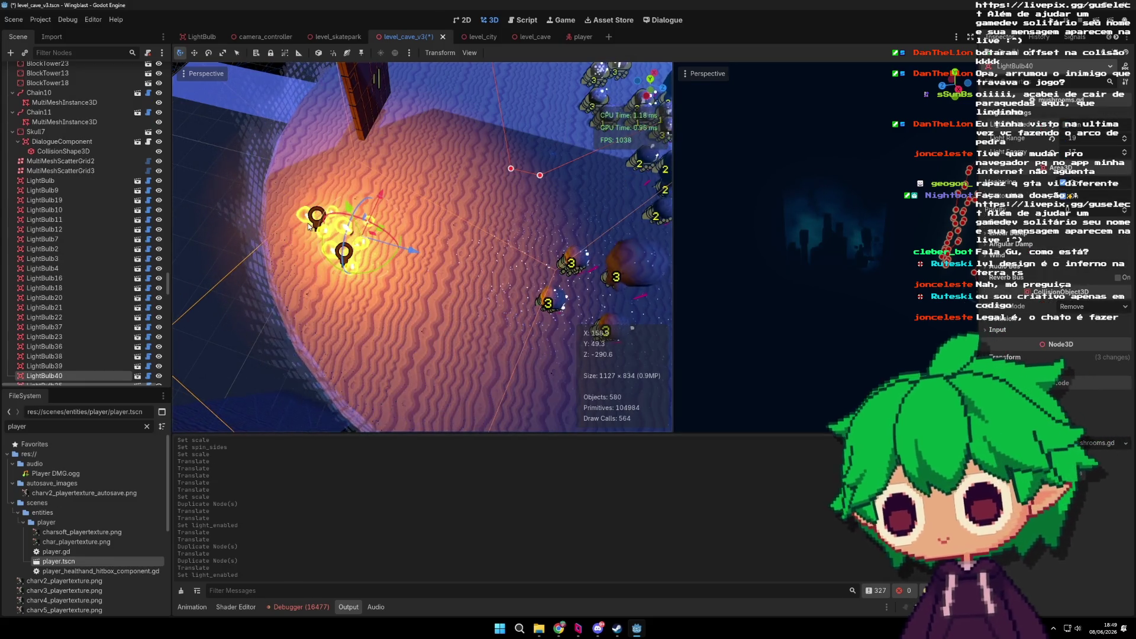
{"action": "left_click", "coordinate": [353, 244]}
{"action": "mouse_move", "coordinate": [521, 201]}
{"action": "left_mouse_down"}
{"action": "mouse_move", "coordinate": [328, 115]}
{"action": "mouse_move", "coordinate": [368, 180]}
{"action": "mouse_move", "coordinate": [572, 172]}
{"action": "mouse_move", "coordinate": [504, 262]}
{"action": "left_mouse_up"}
{"action": "left_click_drag", "start_coordinate": [356, 240], "coordinate": [488, 264]}
{"action": "scroll", "coordinate": [488, 264], "scroll_direction": "down", "scroll_amount": 2}
{"action": "scroll", "coordinate": [488, 267], "scroll_direction": "up", "scroll_amount": 3}
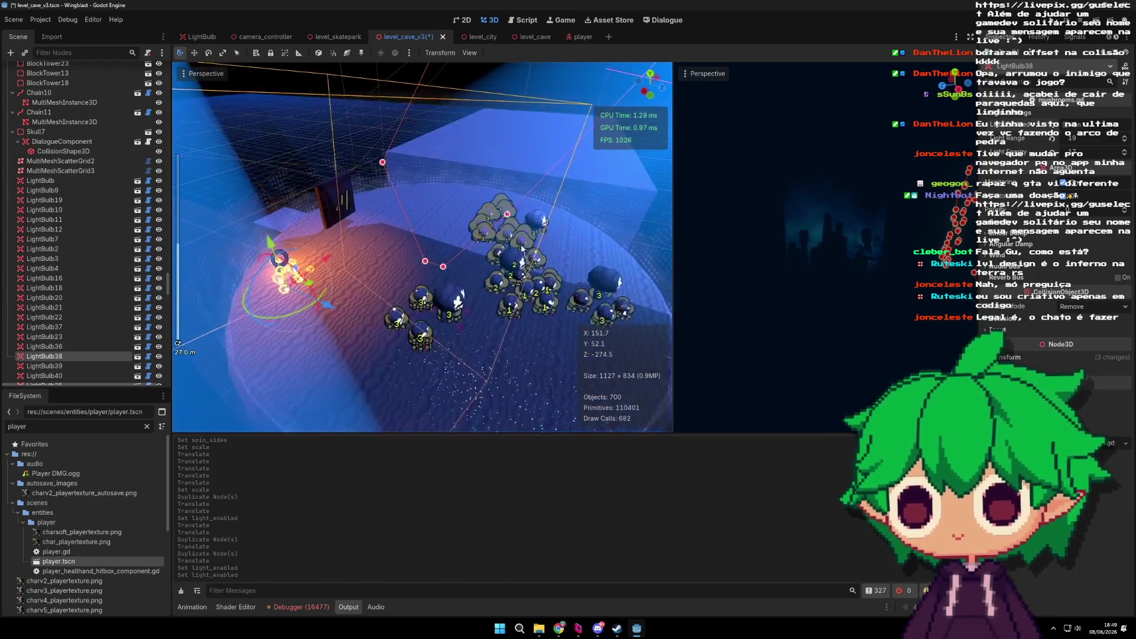
Step: Save the cave scene with the new lights
{"action": "key", "text": "ctrl+s"}
{"action": "mouse_move", "coordinate": [557, 240]}
{"action": "left_mouse_down"}
{"action": "mouse_move", "coordinate": [533, 225]}
{"action": "mouse_move", "coordinate": [568, 242]}
{"action": "left_mouse_up"}
{"action": "scroll", "coordinate": [577, 244], "scroll_direction": "down", "scroll_amount": 5}
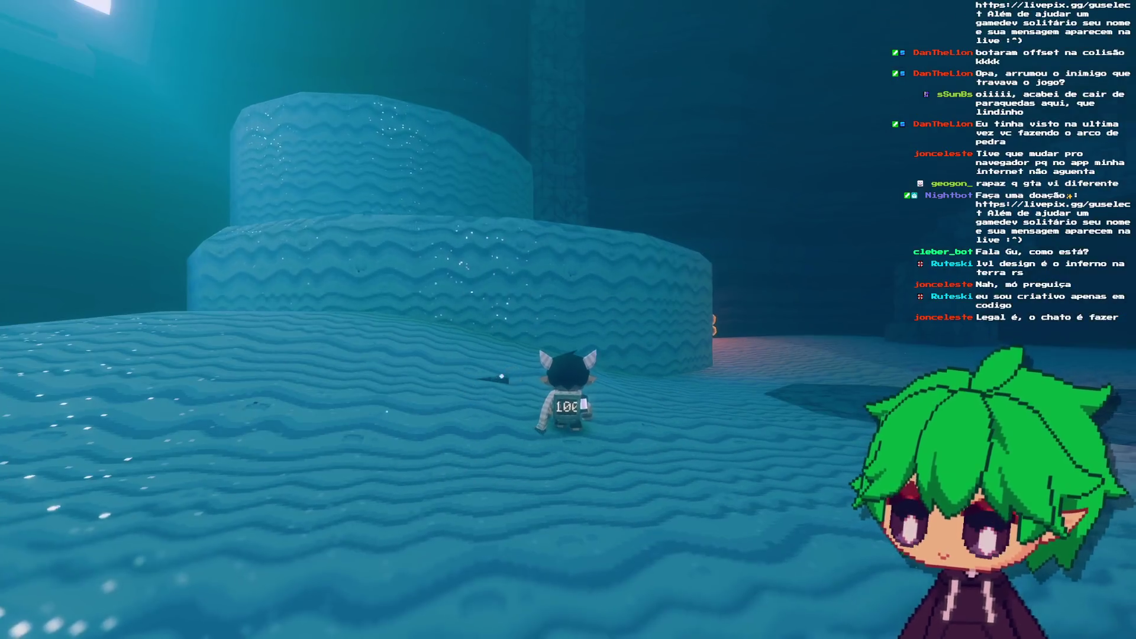
Step: Playtest by running and jumping across the sand, attacking enemies, then stop the game with F8
{"action": "key", "text": "w"}
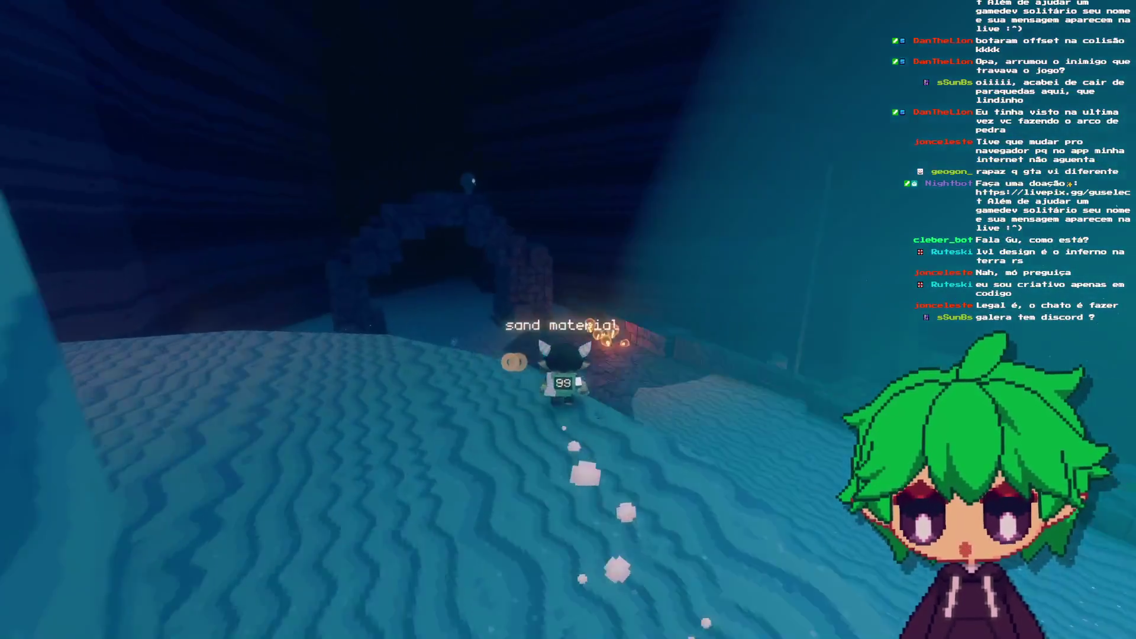
{"action": "key", "text": "space"}
{"action": "key", "text": "w"}
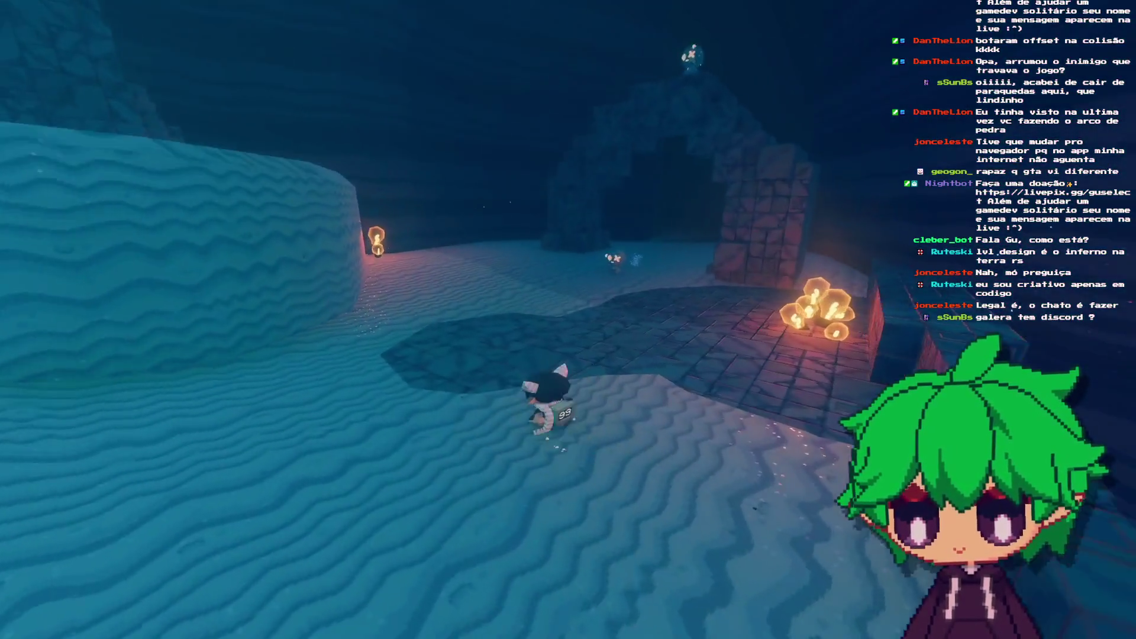
{"action": "key", "text": "w"}
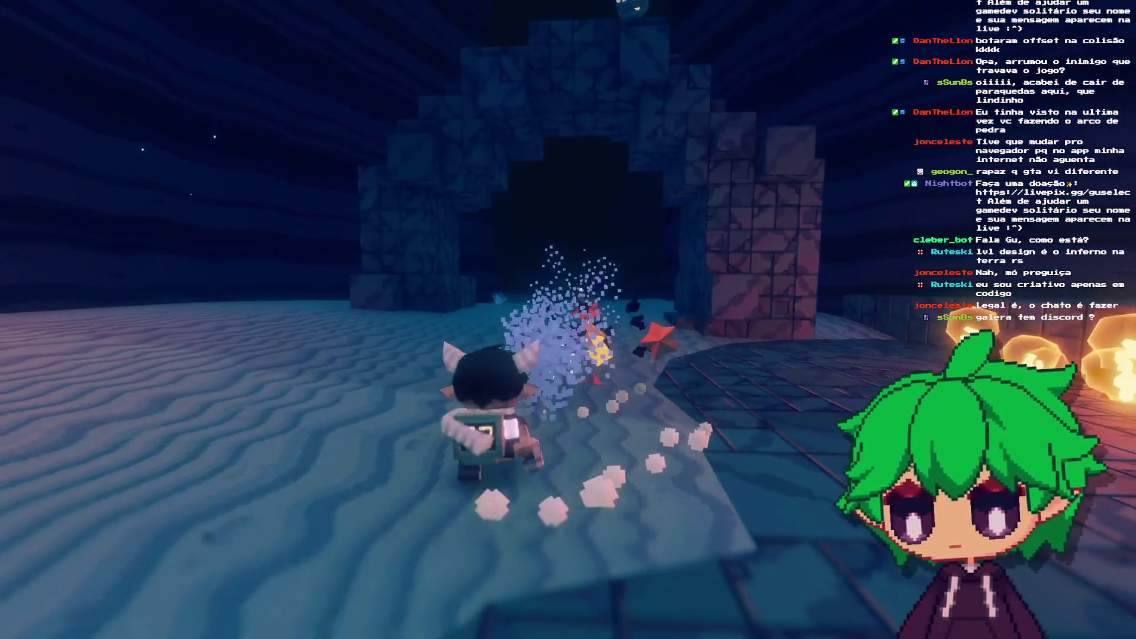
{"action": "key", "text": "w"}
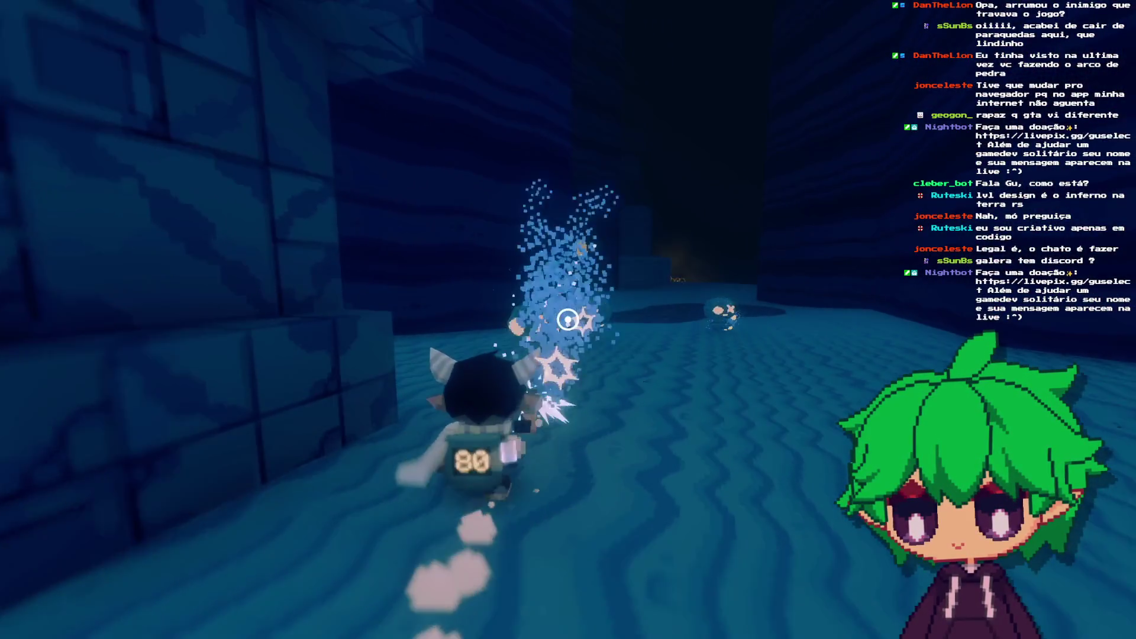
{"action": "key", "text": "w"}
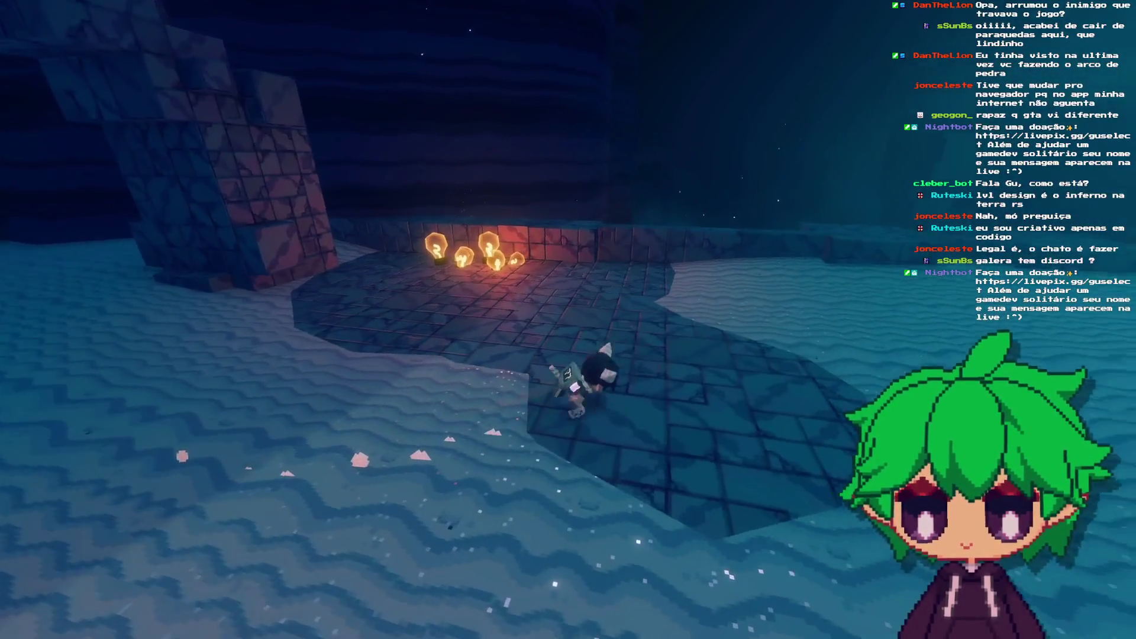
{"action": "key", "text": "F8"}
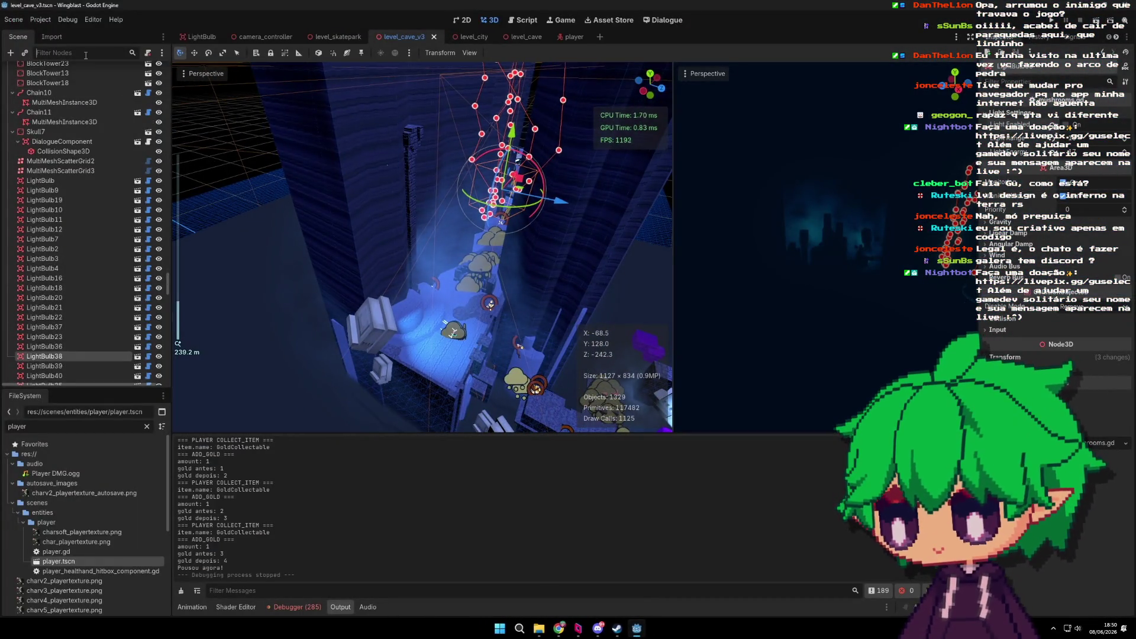
Step: Filter the scene tree by 'multime' and frame the MultiMeshScatter node
{"action": "left_click", "coordinate": [85, 55]}
{"action": "type", "text": "multime"}
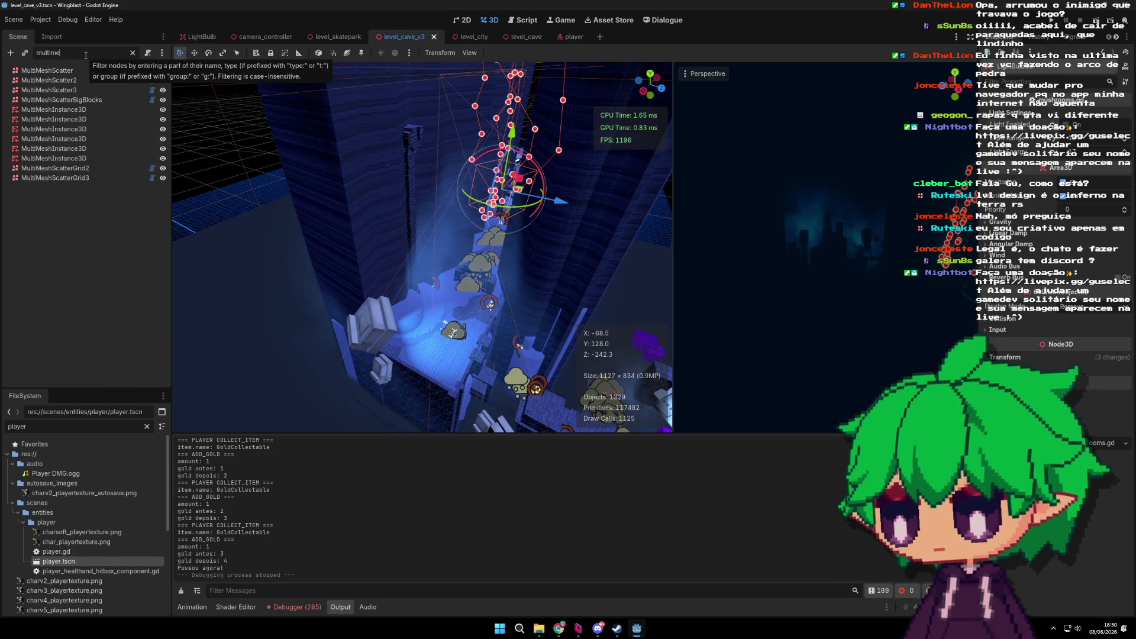
{"action": "left_click", "coordinate": [63, 72]}
{"action": "key", "text": "f"}
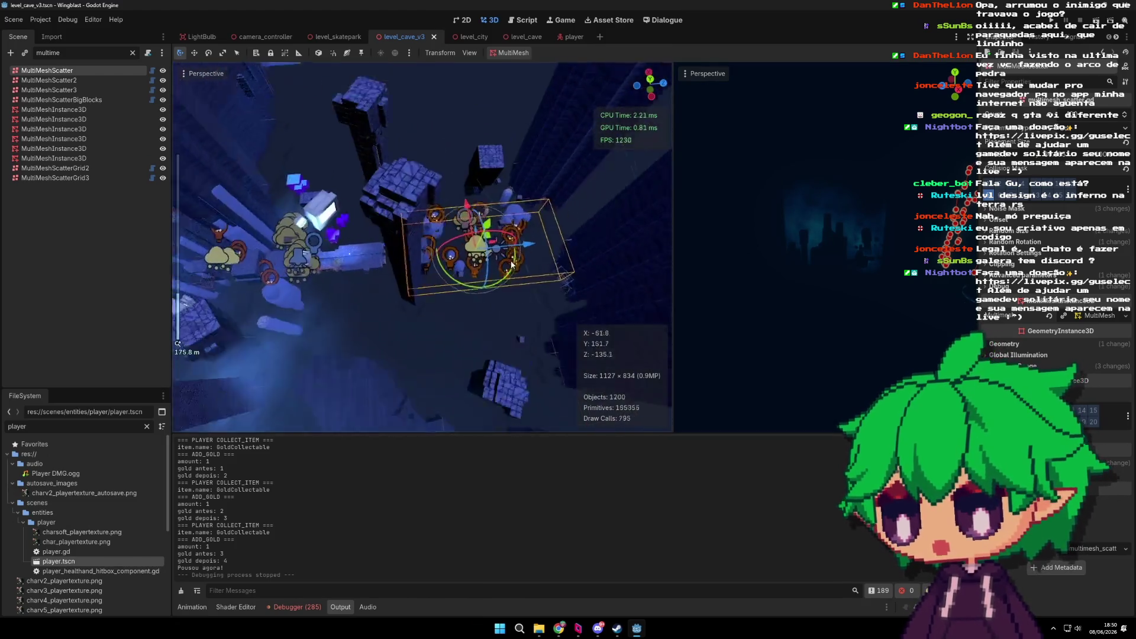
{"action": "scroll", "coordinate": [513, 213], "scroll_direction": "up", "scroll_amount": 6}
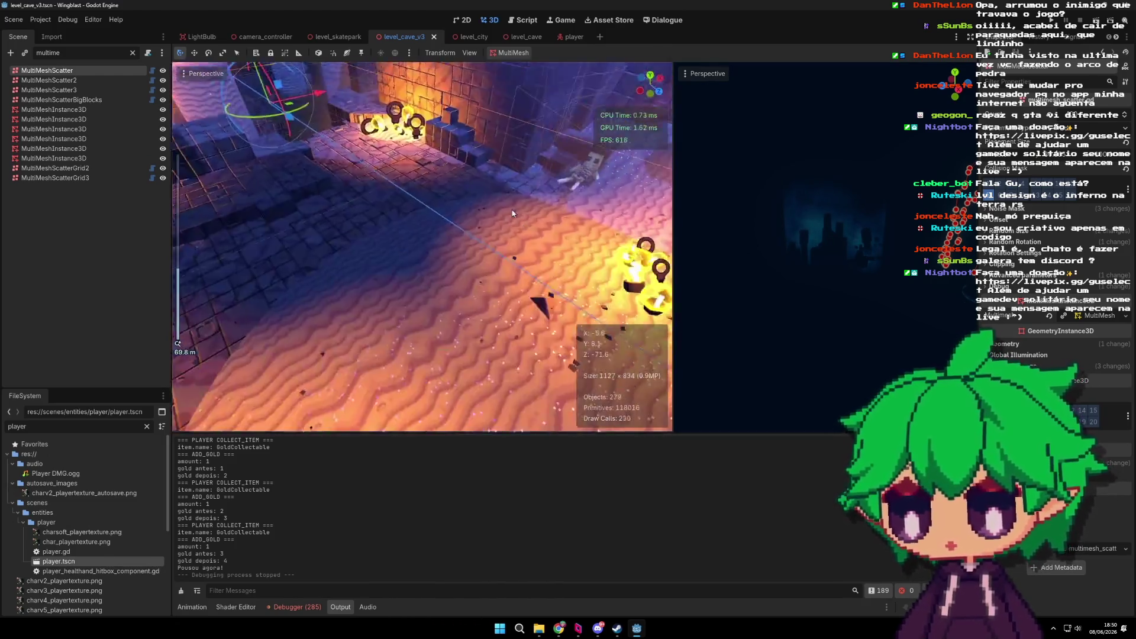
{"action": "left_click_drag", "start_coordinate": [513, 213], "coordinate": [495, 244]}
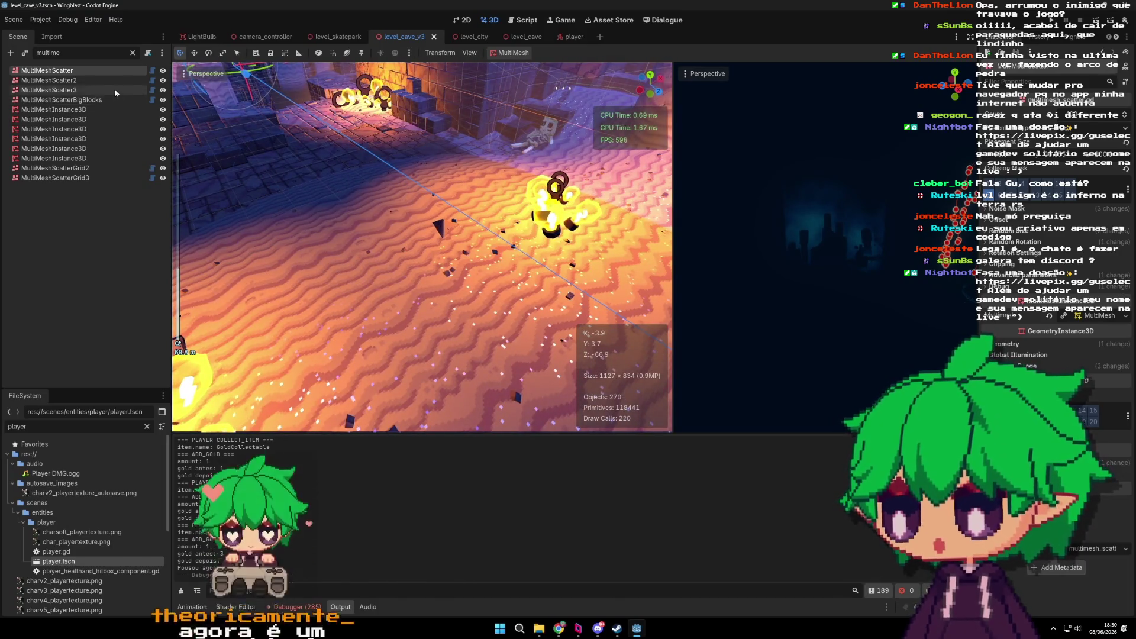
Step: Select both MultiMeshScatterBigBlocks and MultiMeshScatter, undoing an accidental move
{"action": "left_click", "coordinate": [62, 100]}
{"action": "key", "text": "f"}
{"action": "left_click_drag", "start_coordinate": [334, 200], "coordinate": [355, 177]}
{"action": "key", "text": "ctrl+z"}
{"action": "left_click", "coordinate": [109, 90]}
{"action": "scroll", "coordinate": [356, 192], "scroll_direction": "down", "scroll_amount": 5}
{"action": "left_click", "coordinate": [89, 100]}
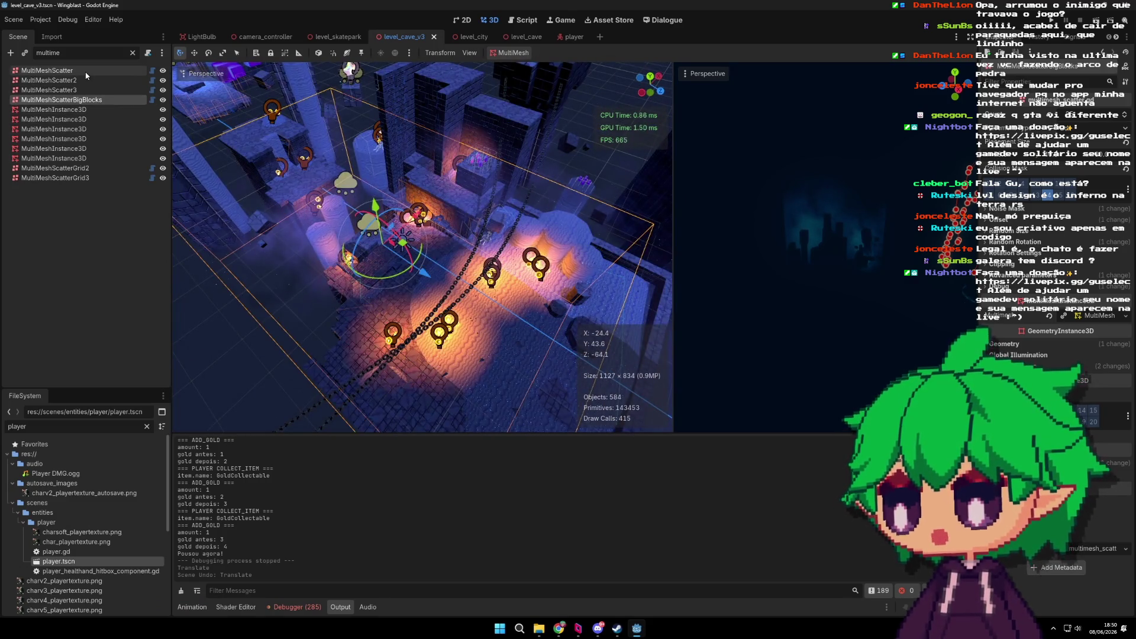
{"action": "left_click", "coordinate": [47, 70], "text": "ctrl"}
{"action": "key", "text": "f"}
Step: Duplicate both scatter volumes, rotate the copies -90 degrees, shift them along X and raise them 9 units
{"action": "key", "text": "ctrl+d"}
{"action": "mouse_move", "coordinate": [487, 241]}
{"action": "left_mouse_down"}
{"action": "mouse_move", "coordinate": [260, 255]}
{"action": "mouse_move", "coordinate": [453, 297]}
{"action": "mouse_move", "coordinate": [344, 302]}
{"action": "left_mouse_up"}
{"action": "key", "text": "f"}
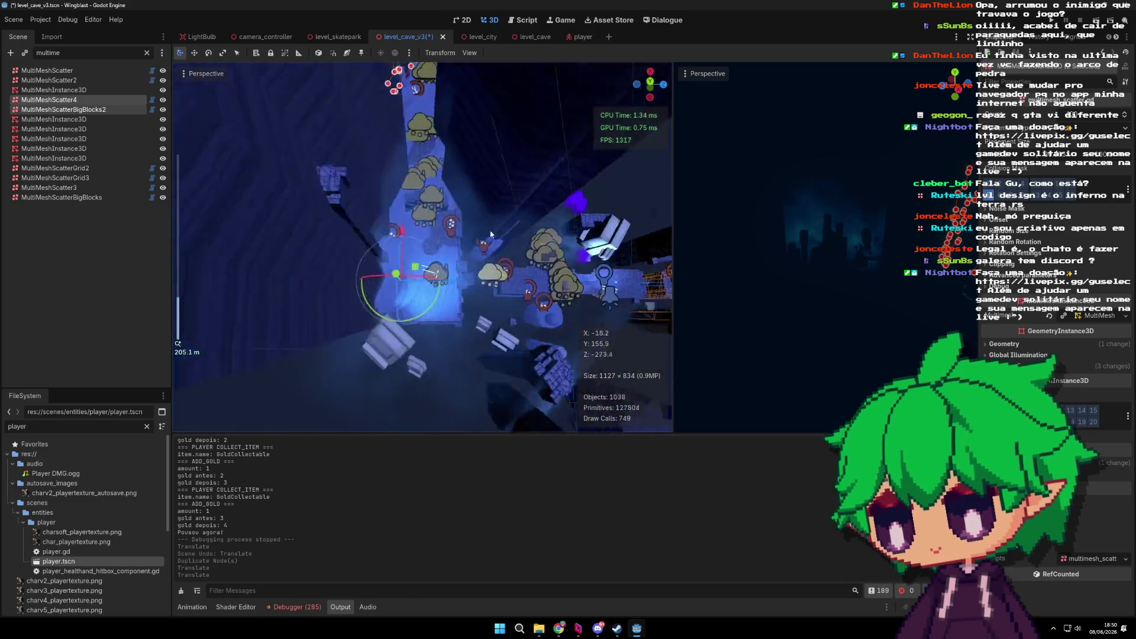
{"action": "mouse_move", "coordinate": [563, 275]}
{"action": "left_mouse_down"}
{"action": "mouse_move", "coordinate": [463, 240]}
{"action": "mouse_move", "coordinate": [403, 79]}
{"action": "mouse_move", "coordinate": [406, 56]}
{"action": "mouse_move", "coordinate": [410, 68]}
{"action": "left_mouse_up"}
{"action": "key", "text": "f"}
{"action": "left_click_drag", "start_coordinate": [438, 219], "coordinate": [386, 235]}
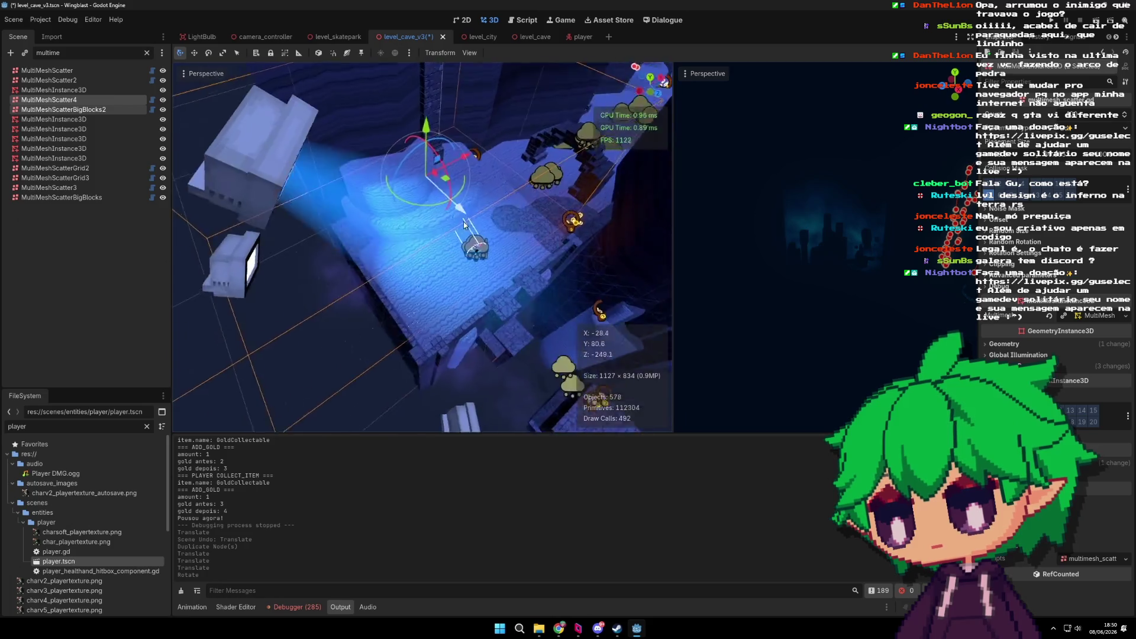
{"action": "left_click_drag", "start_coordinate": [436, 197], "coordinate": [526, 185]}
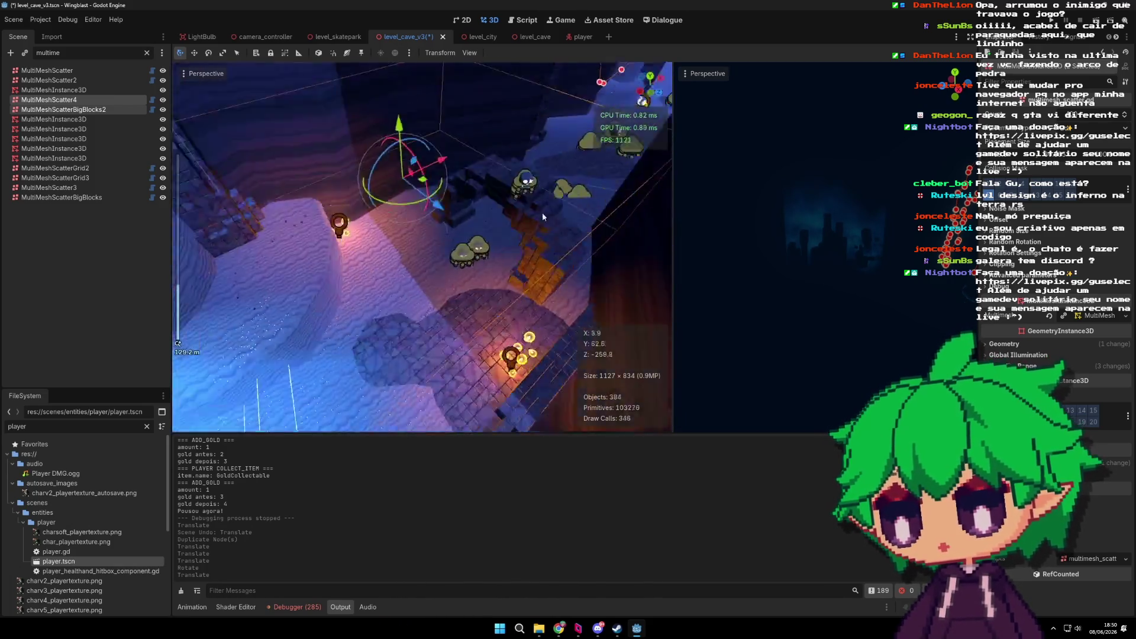
{"action": "scroll", "coordinate": [521, 224], "scroll_direction": "down", "scroll_amount": 3}
{"action": "mouse_move", "coordinate": [433, 148]}
{"action": "left_mouse_down"}
{"action": "mouse_move", "coordinate": [434, 95]}
{"action": "mouse_move", "coordinate": [453, 272]}
{"action": "mouse_move", "coordinate": [466, 84]}
{"action": "mouse_move", "coordinate": [468, 155]}
{"action": "left_mouse_up"}
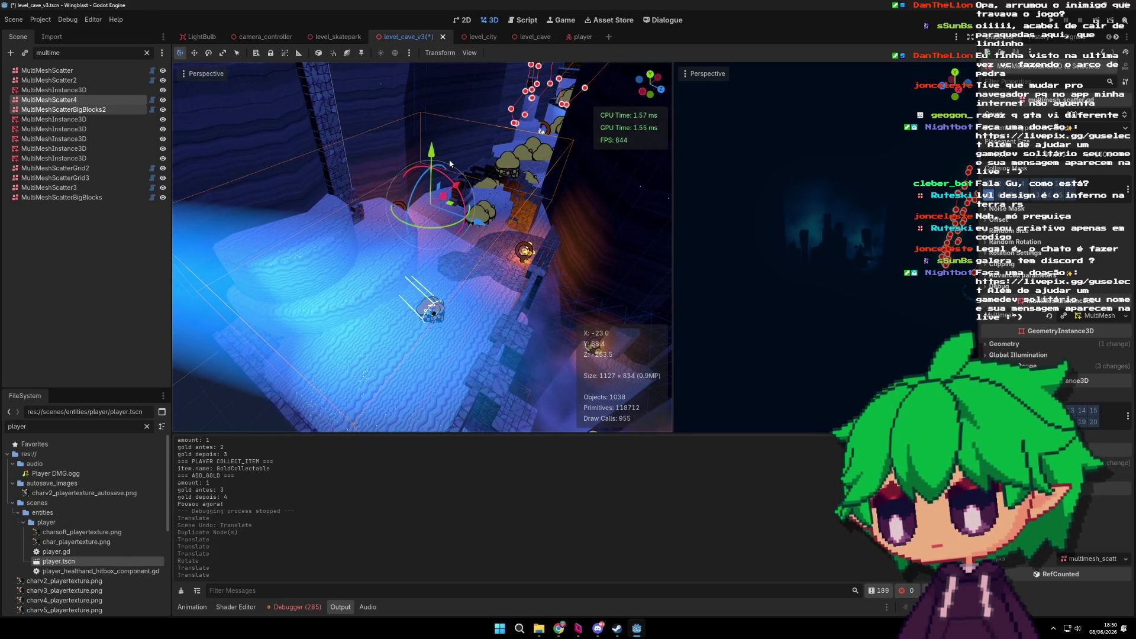
Step: Move MultiMeshScatterBigBlocks2 along Y, then cut it out of the scene
{"action": "left_click", "coordinate": [91, 111], "text": "ctrl"}
{"action": "double_click", "coordinate": [91, 111]}
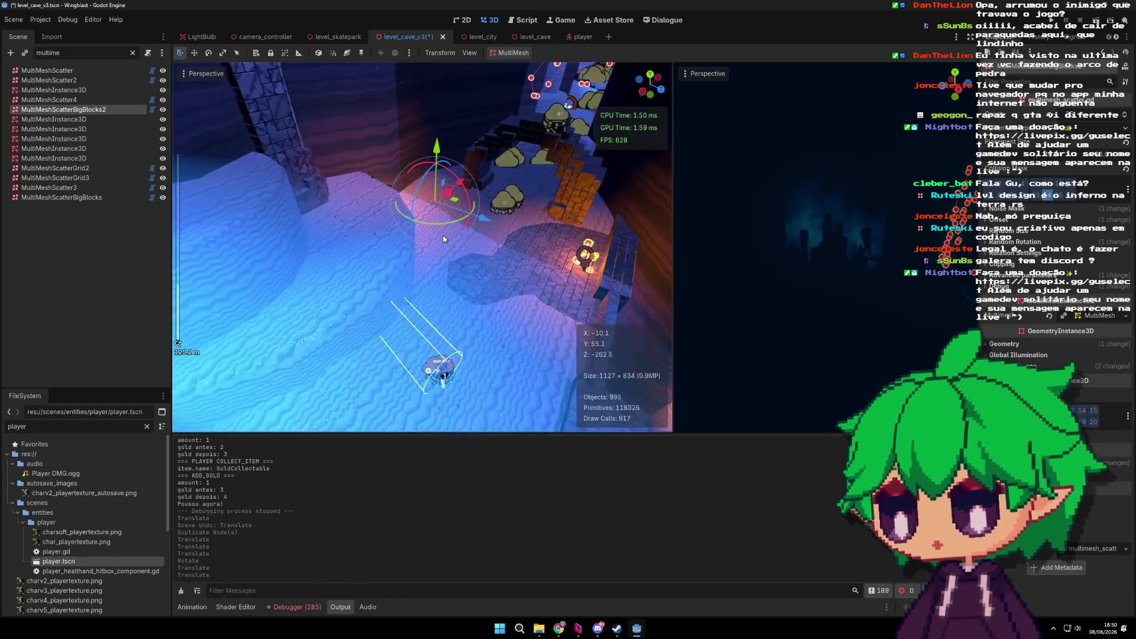
{"action": "mouse_move", "coordinate": [442, 229]}
{"action": "left_mouse_down"}
{"action": "mouse_move", "coordinate": [438, 212]}
{"action": "mouse_move", "coordinate": [480, 212]}
{"action": "left_mouse_up"}
{"action": "scroll", "coordinate": [480, 212], "scroll_direction": "down", "scroll_amount": 2}
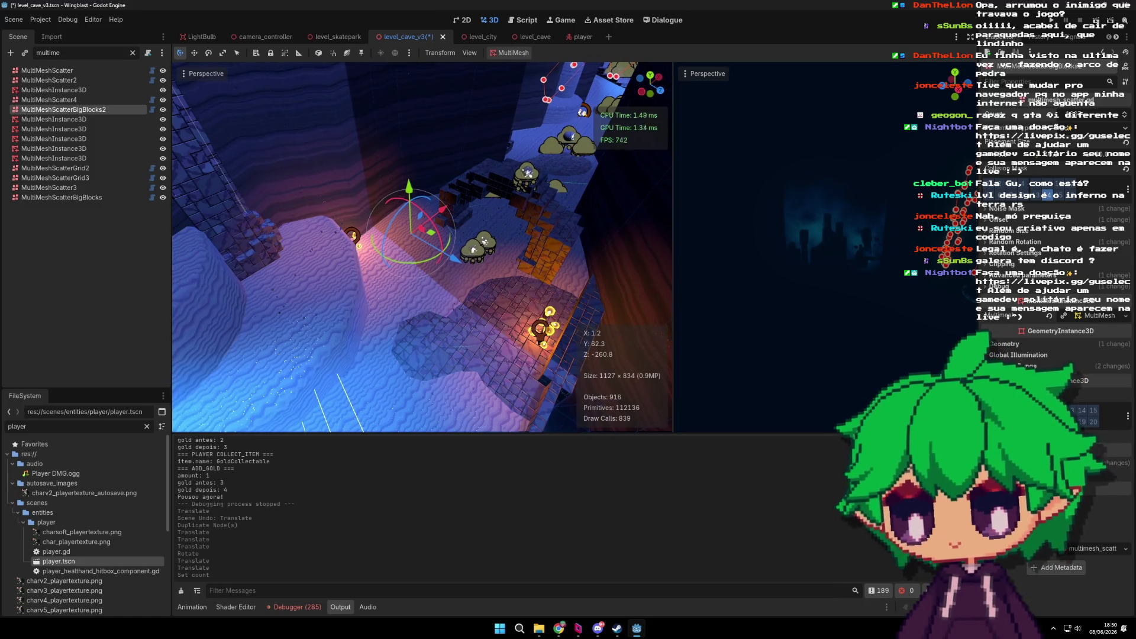
{"action": "left_click_drag", "start_coordinate": [409, 187], "coordinate": [440, 173]}
{"action": "key", "text": "ctrl+x"}
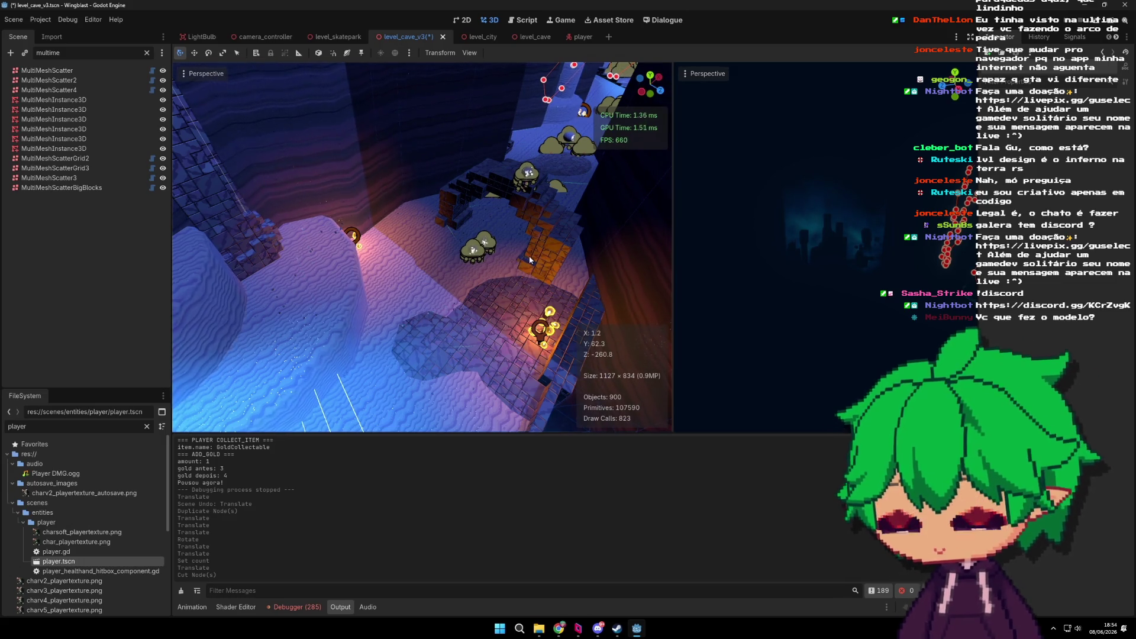
{"action": "left_click", "coordinate": [527, 176]}
{"action": "scroll", "coordinate": [534, 253], "scroll_direction": "down", "scroll_amount": 5}
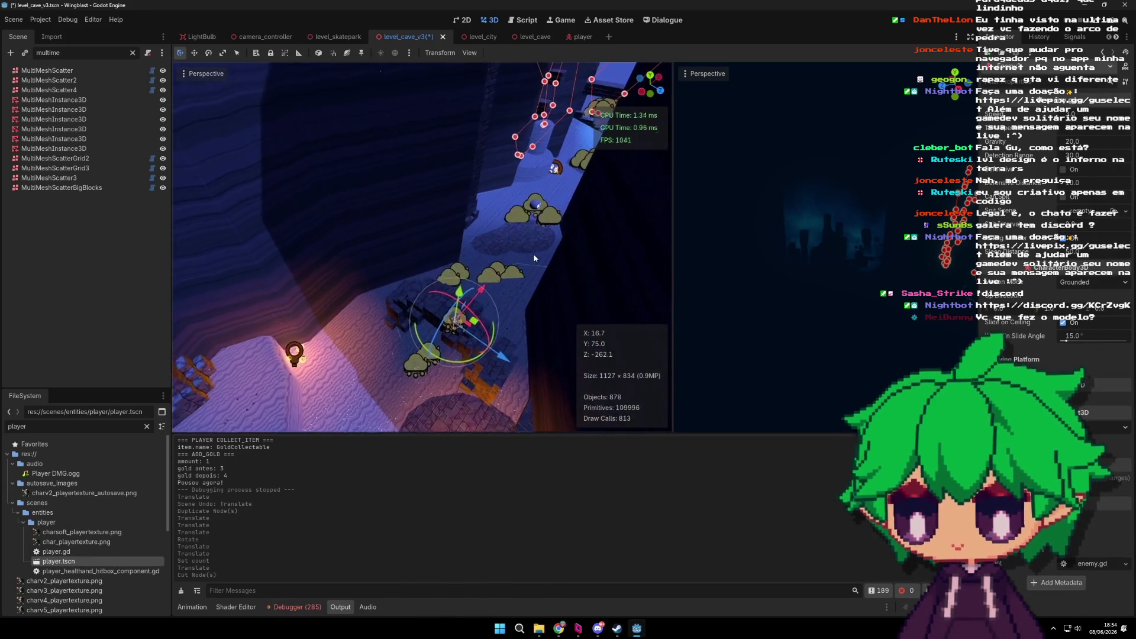
{"action": "key", "text": "ctrl+x"}
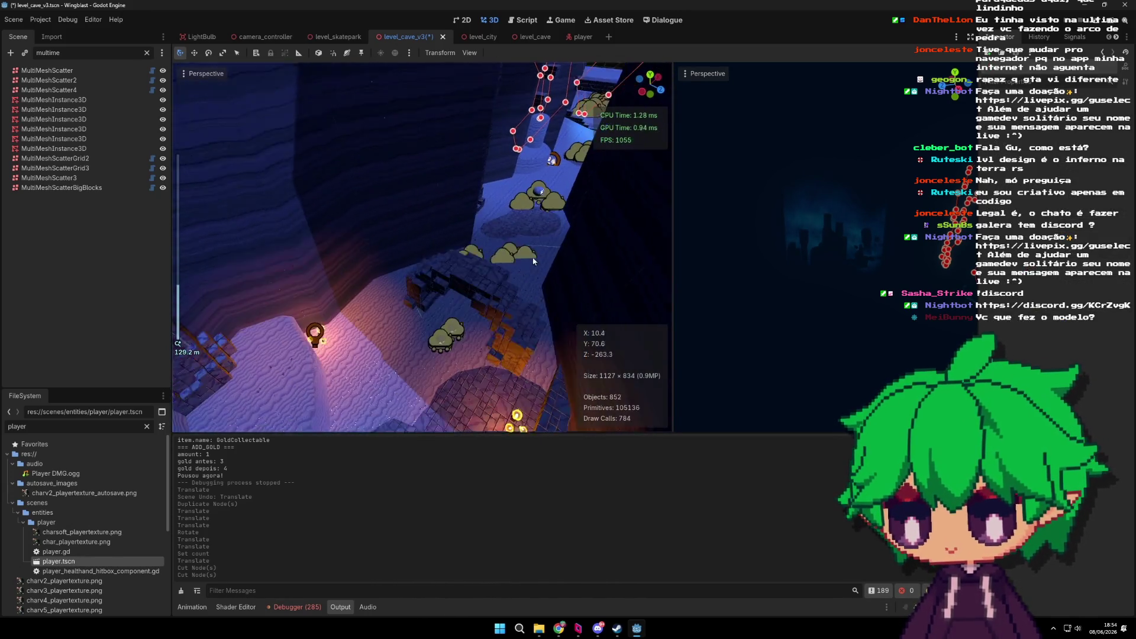
{"action": "scroll", "coordinate": [534, 261], "scroll_direction": "up", "scroll_amount": 2}
{"action": "key", "text": "ctrl+s"}
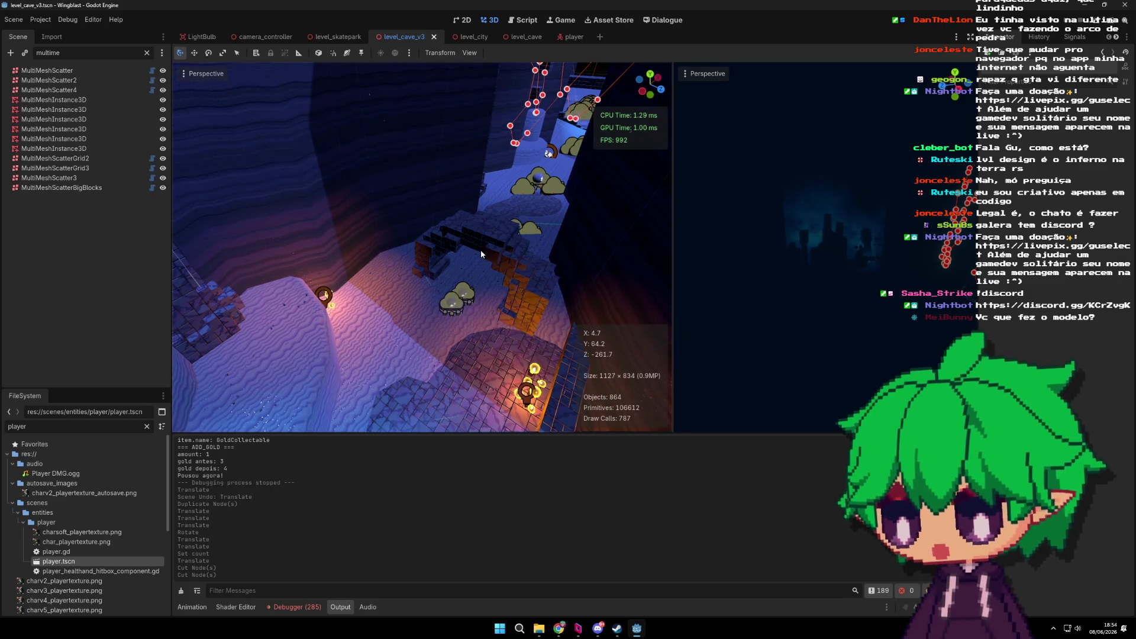
{"action": "scroll", "coordinate": [480, 249], "scroll_direction": "down", "scroll_amount": 3}
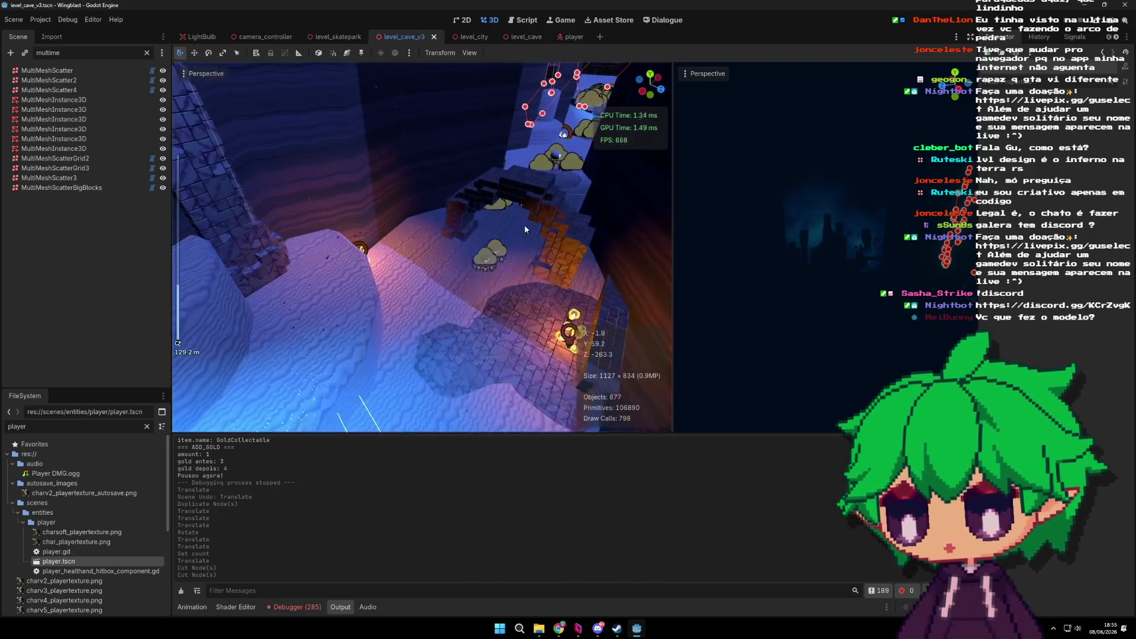
{"action": "scroll", "coordinate": [524, 225], "scroll_direction": "up", "scroll_amount": 3}
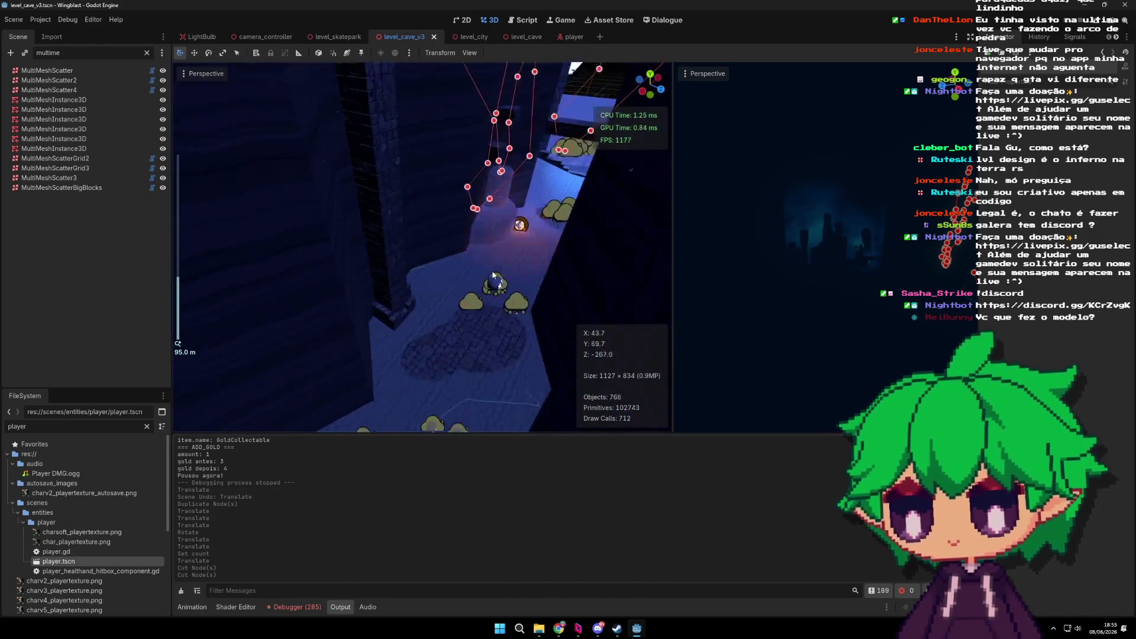
{"action": "scroll", "coordinate": [422, 282], "scroll_direction": "up", "scroll_amount": 2}
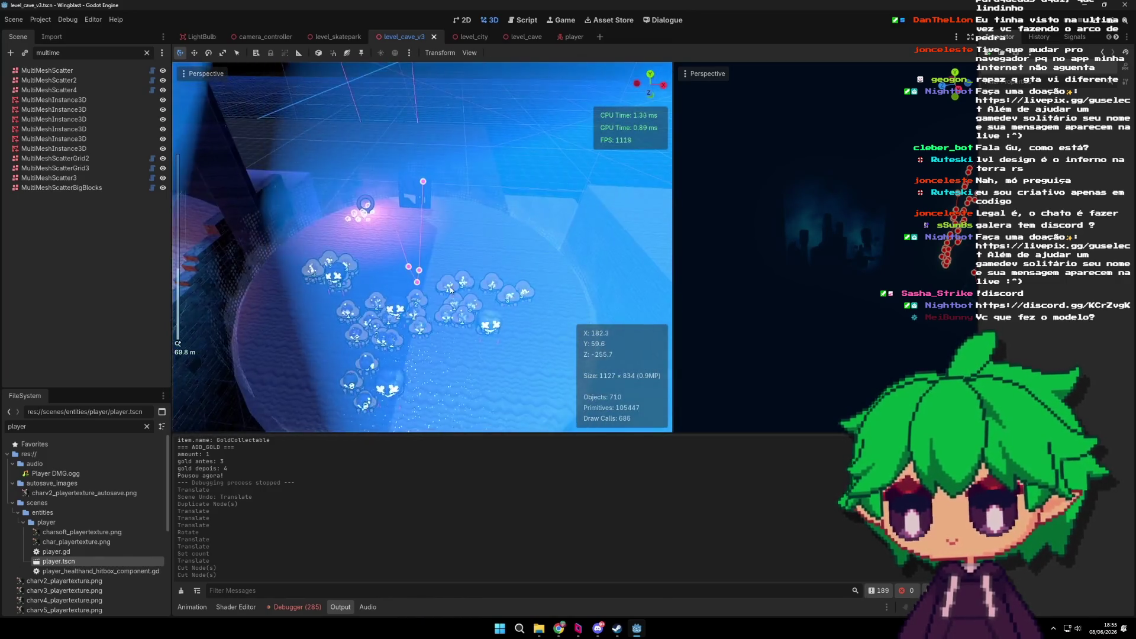
{"action": "left_click_drag", "start_coordinate": [414, 275], "coordinate": [471, 300]}
{"action": "scroll", "coordinate": [472, 300], "scroll_direction": "down", "scroll_amount": 3}
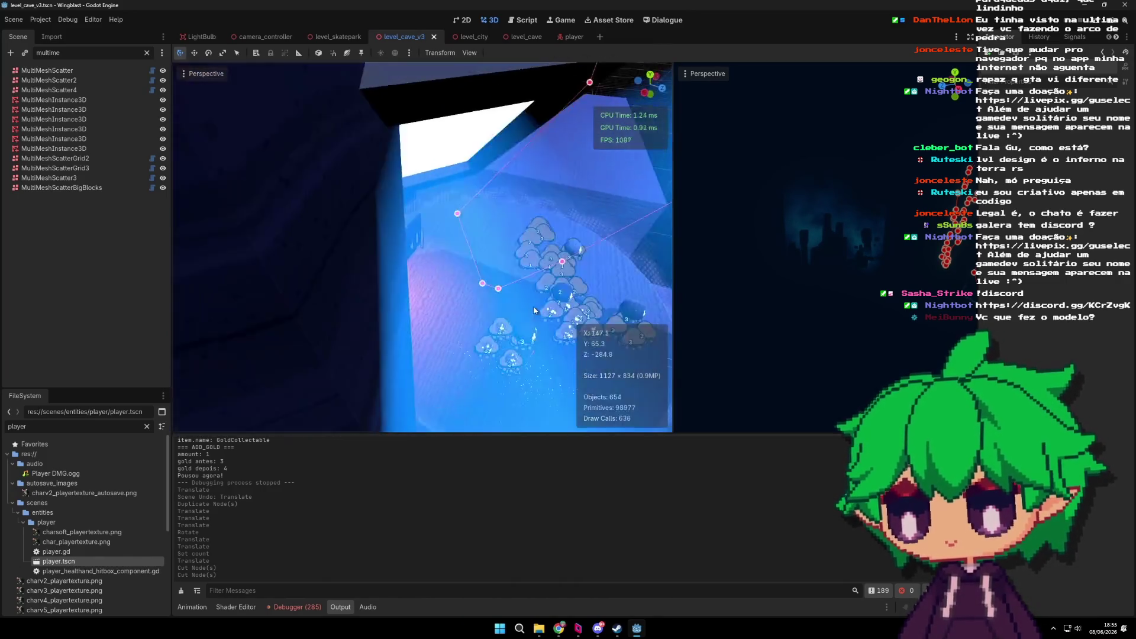
{"action": "left_click_drag", "start_coordinate": [471, 293], "coordinate": [549, 292]}
{"action": "scroll", "coordinate": [520, 307], "scroll_direction": "up", "scroll_amount": 2}
{"action": "scroll", "coordinate": [520, 307], "scroll_direction": "down", "scroll_amount": 2}
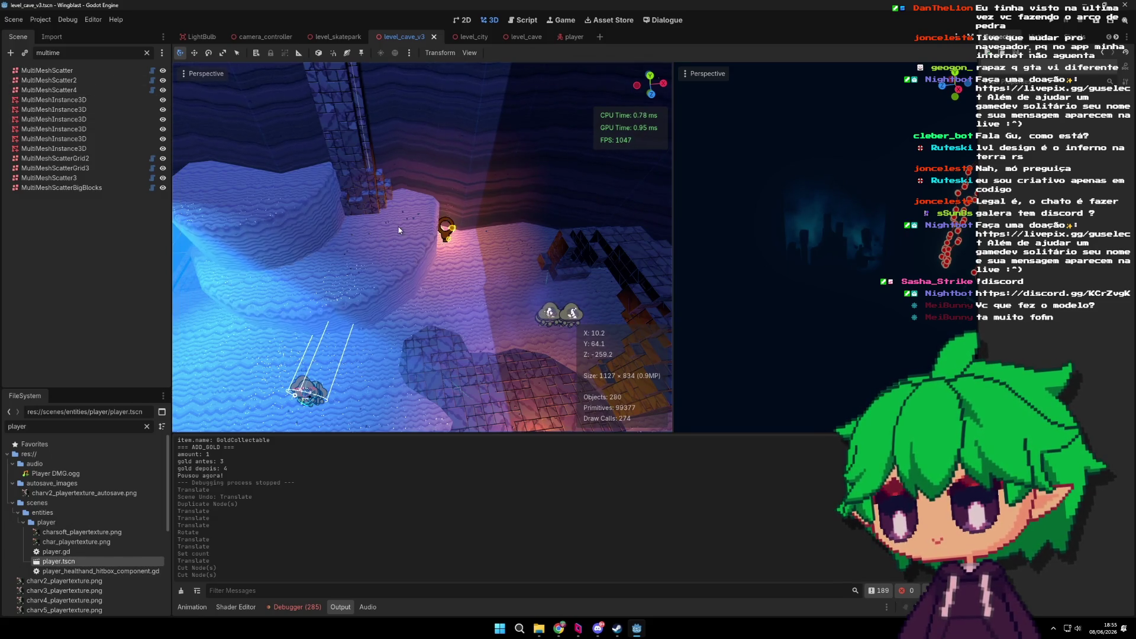
Step: Select the MultiMeshScatter node and toggle its visibility
{"action": "left_click", "coordinate": [447, 229]}
{"action": "key", "text": "f"}
{"action": "scroll", "coordinate": [454, 236], "scroll_direction": "up", "scroll_amount": 2}
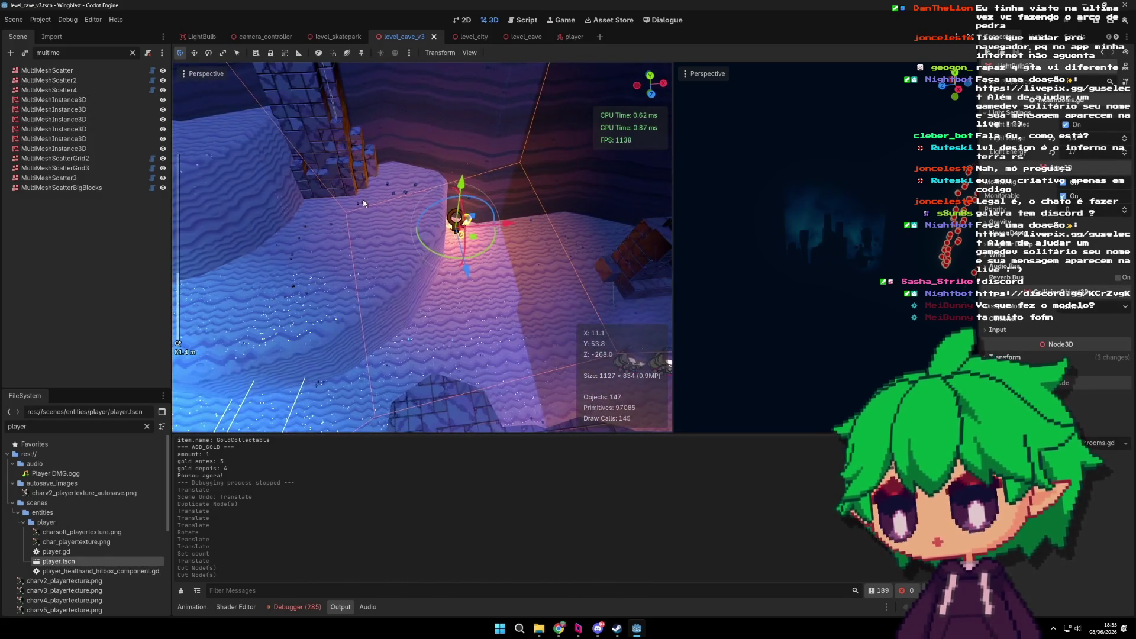
{"action": "double_click", "coordinate": [71, 70]}
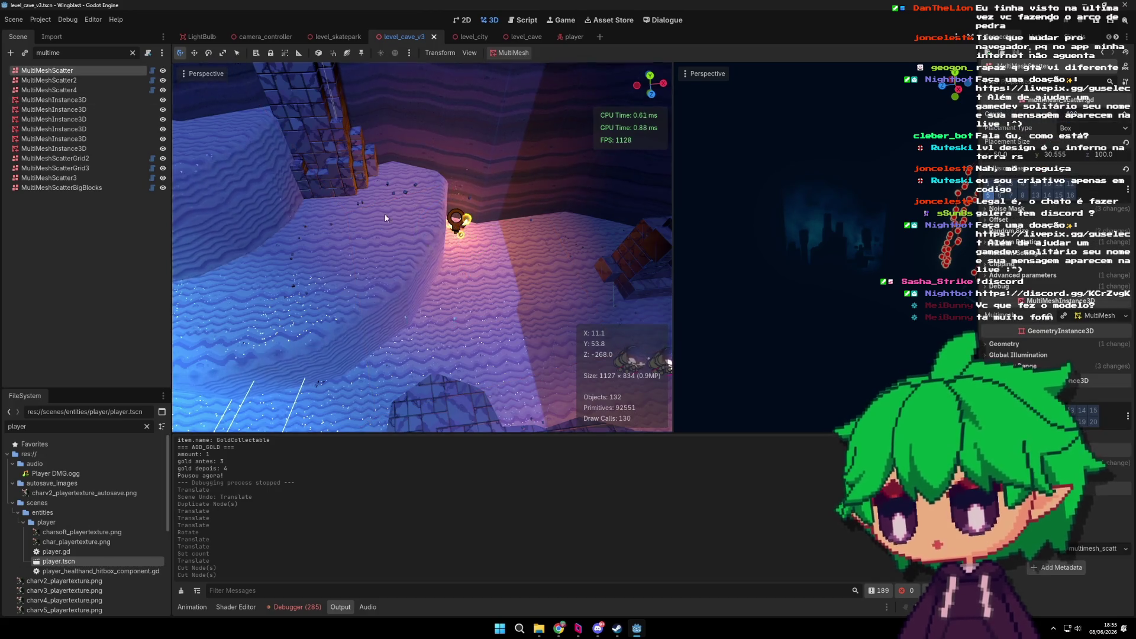
{"action": "left_click", "coordinate": [162, 71]}
{"action": "key", "text": "f"}
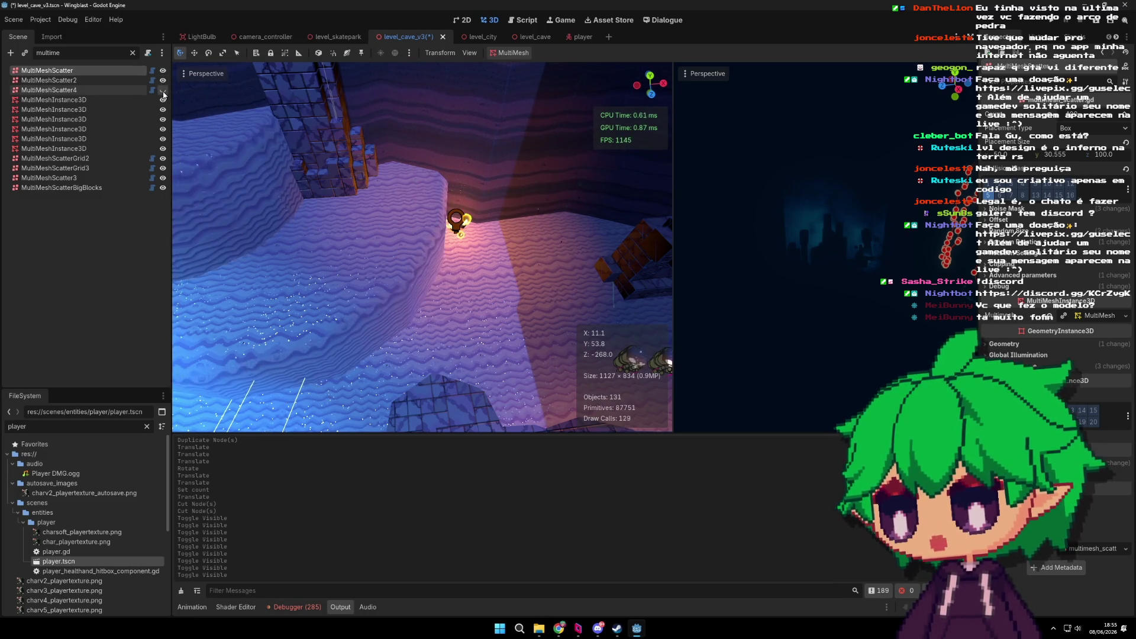
Step: Select MultiMeshScatter4 and save the level_cave_v3 scene
{"action": "left_click", "coordinate": [108, 92]}
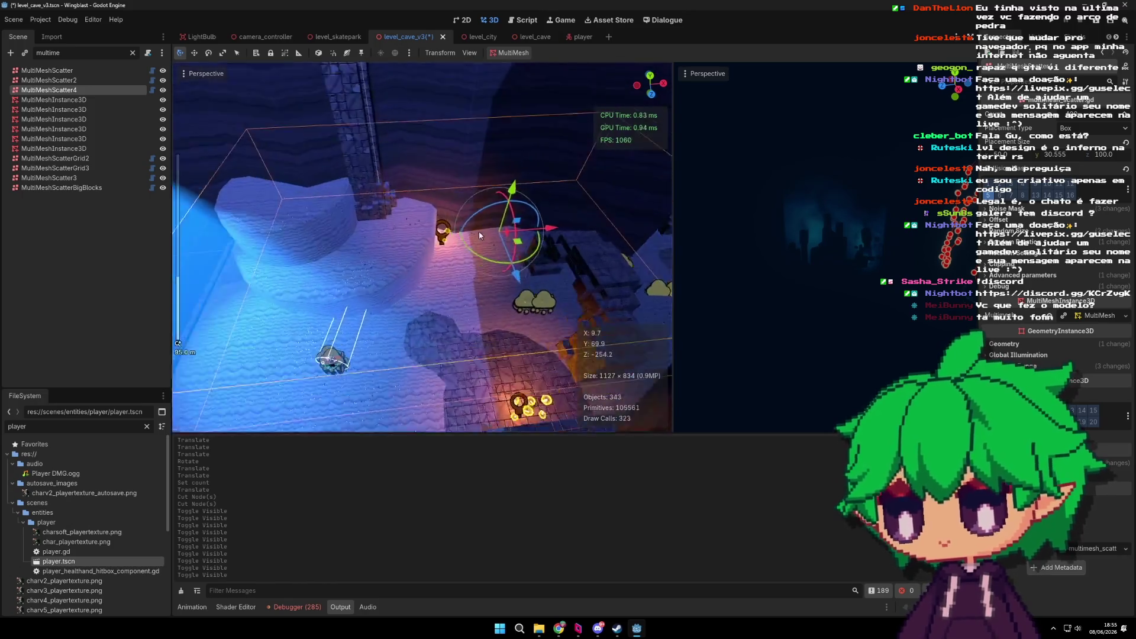
{"action": "scroll", "coordinate": [502, 256], "scroll_direction": "up", "scroll_amount": 2}
{"action": "scroll", "coordinate": [503, 256], "scroll_direction": "up", "scroll_amount": 2}
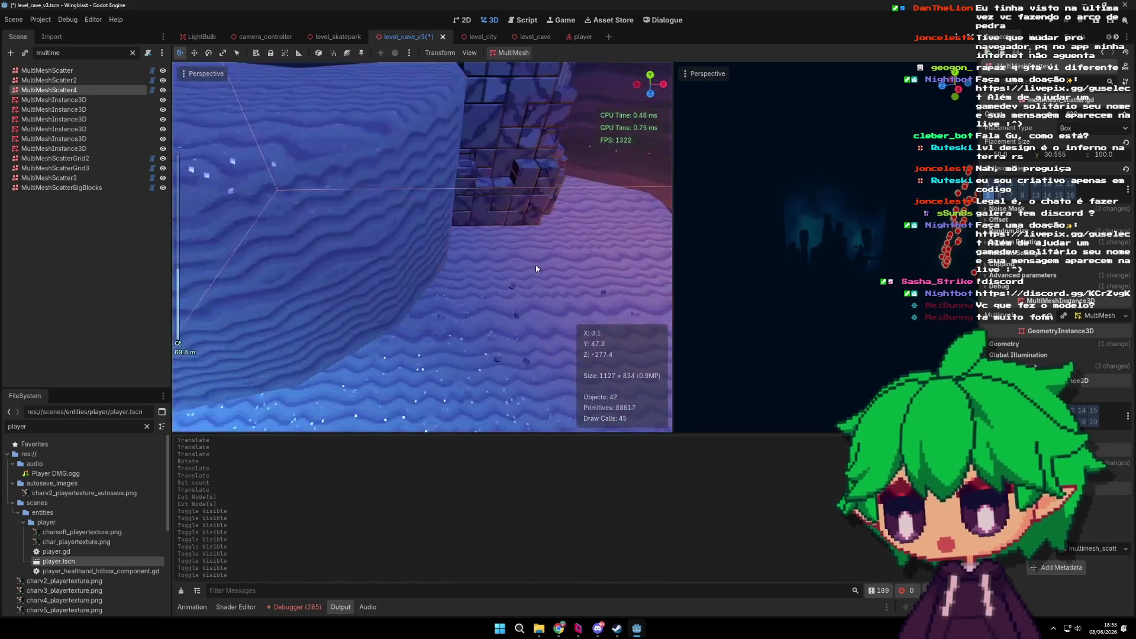
{"action": "mouse_move", "coordinate": [518, 261]}
{"action": "left_mouse_down"}
{"action": "mouse_move", "coordinate": [461, 254]}
{"action": "mouse_move", "coordinate": [513, 218]}
{"action": "mouse_move", "coordinate": [509, 229]}
{"action": "mouse_move", "coordinate": [571, 249]}
{"action": "left_mouse_up"}
{"action": "key", "text": "ctrl+s"}
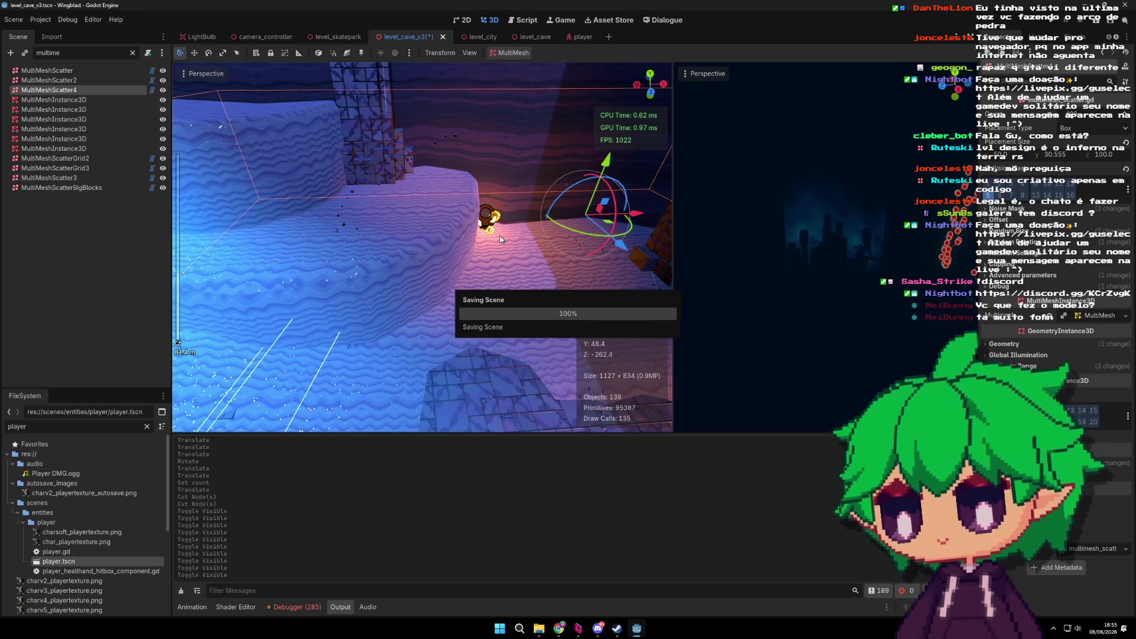
Step: Slide MultiMeshScatter4 along X, undo the move, and cancel making its MultiMesh resource unique
{"action": "mouse_move", "coordinate": [640, 215]}
{"action": "left_mouse_down"}
{"action": "mouse_move", "coordinate": [583, 216]}
{"action": "mouse_move", "coordinate": [688, 220]}
{"action": "left_mouse_up"}
{"action": "left_click_drag", "start_coordinate": [776, 224], "coordinate": [502, 225]}
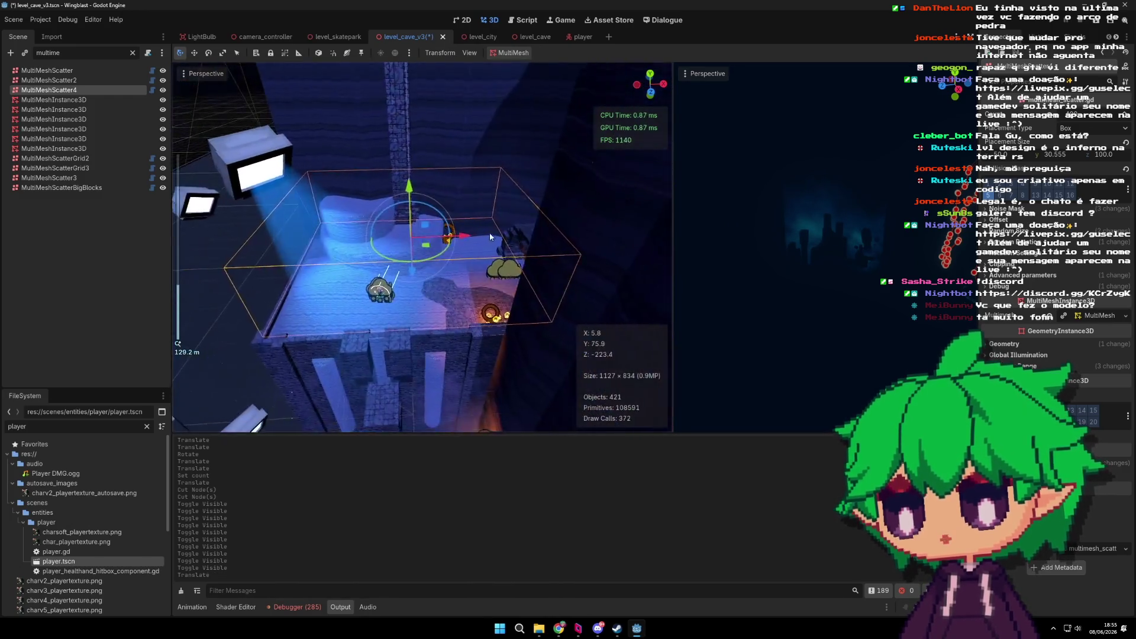
{"action": "key", "text": "ctrl+z"}
{"action": "key", "text": "ctrl+z"}
{"action": "left_click_drag", "start_coordinate": [484, 243], "coordinate": [523, 260]}
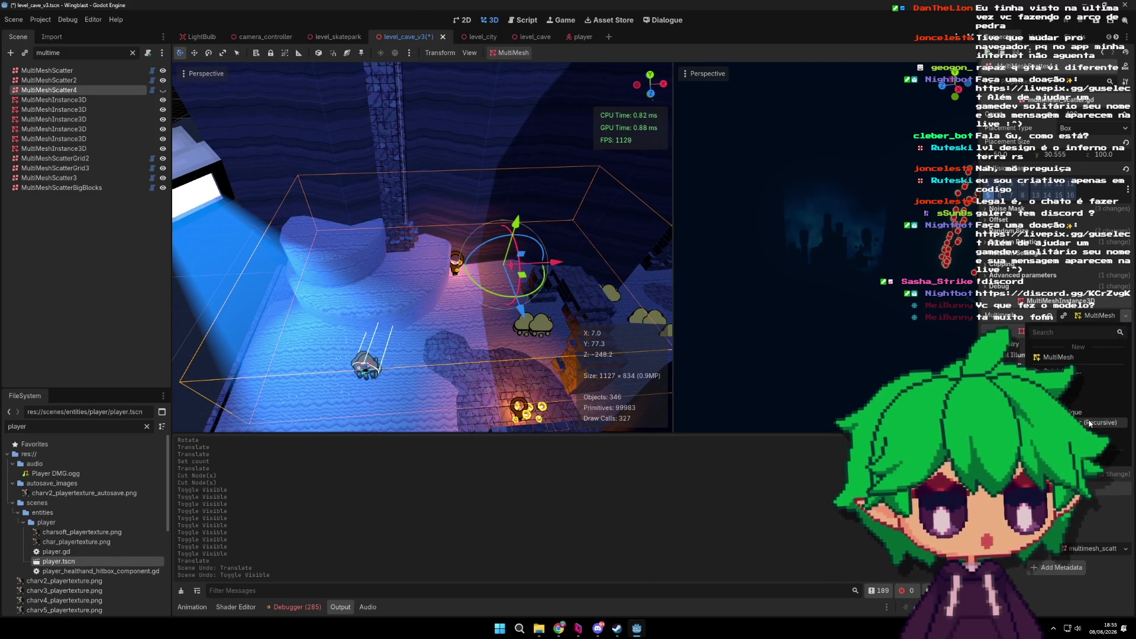
{"action": "left_click", "coordinate": [1089, 424]}
{"action": "left_click", "coordinate": [610, 395]}
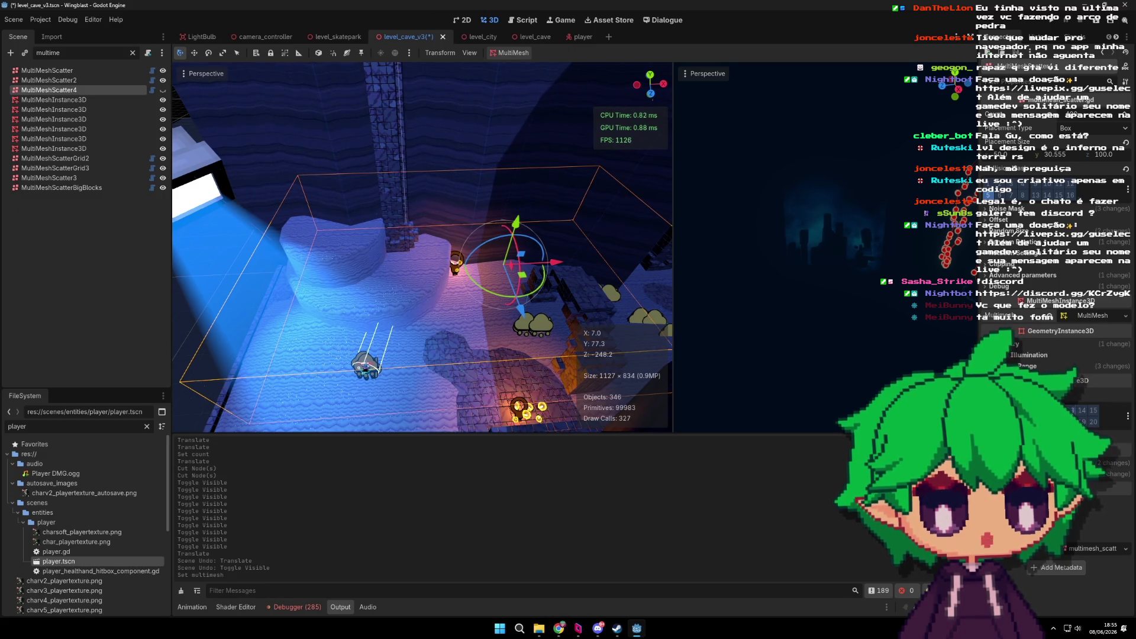
Step: Move MultiMeshScatter4 left along X and shift it slightly on Y beside the tower pillar
{"action": "scroll", "coordinate": [549, 257], "scroll_direction": "up", "scroll_amount": 8}
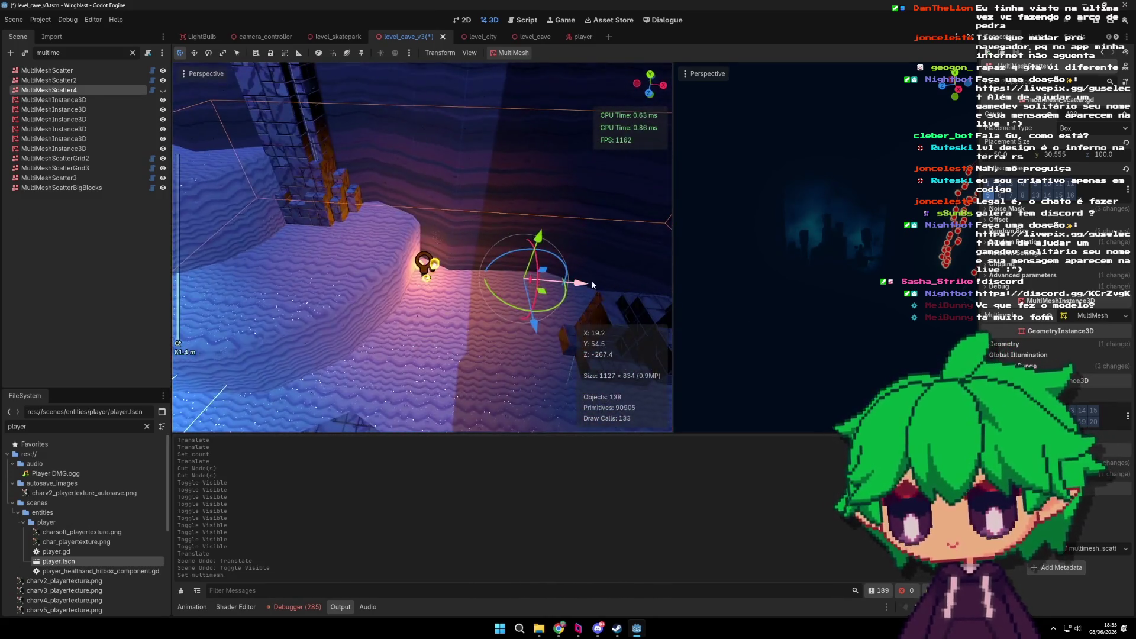
{"action": "left_click_drag", "start_coordinate": [591, 279], "coordinate": [551, 288]}
{"action": "left_click_drag", "start_coordinate": [507, 246], "coordinate": [507, 243]}
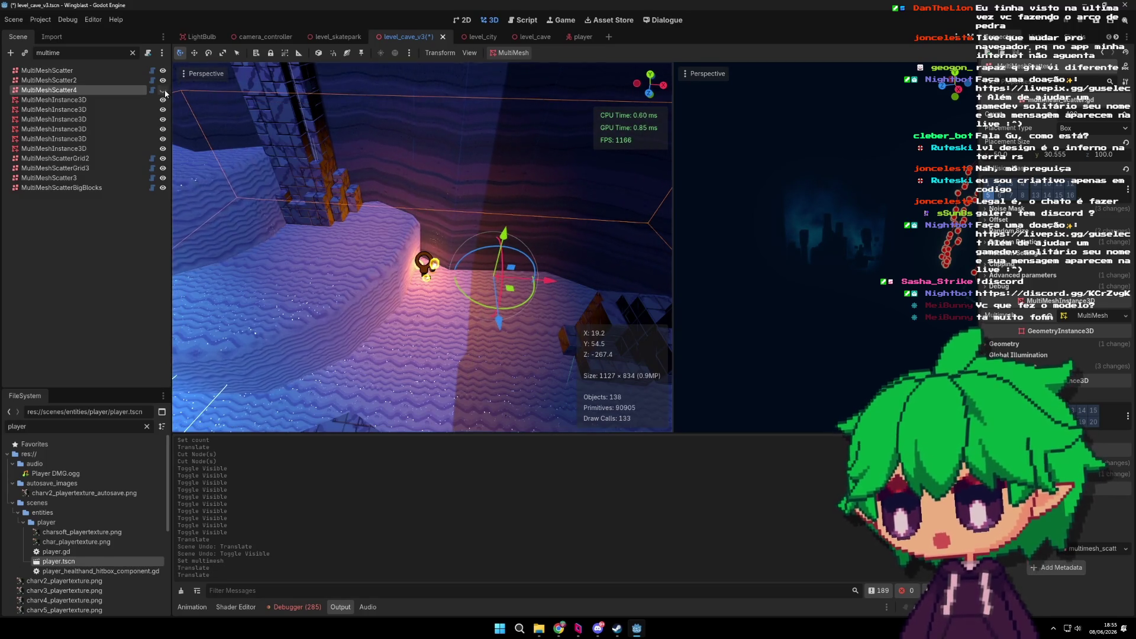
{"action": "scroll", "coordinate": [551, 278], "scroll_direction": "down", "scroll_amount": 3}
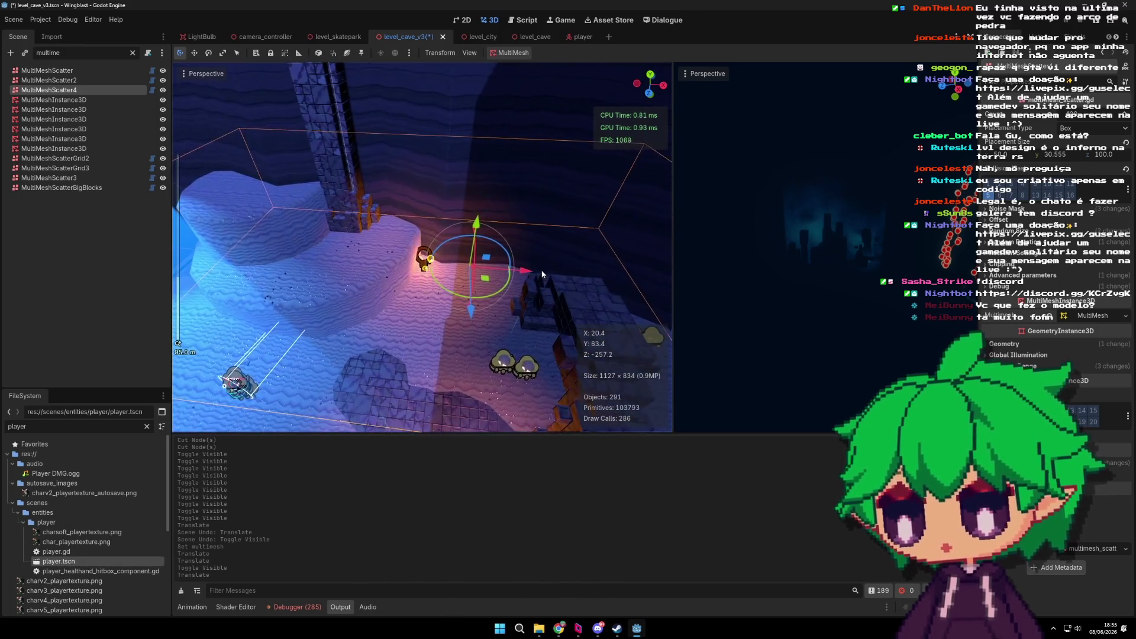
{"action": "left_click_drag", "start_coordinate": [542, 274], "coordinate": [472, 272]}
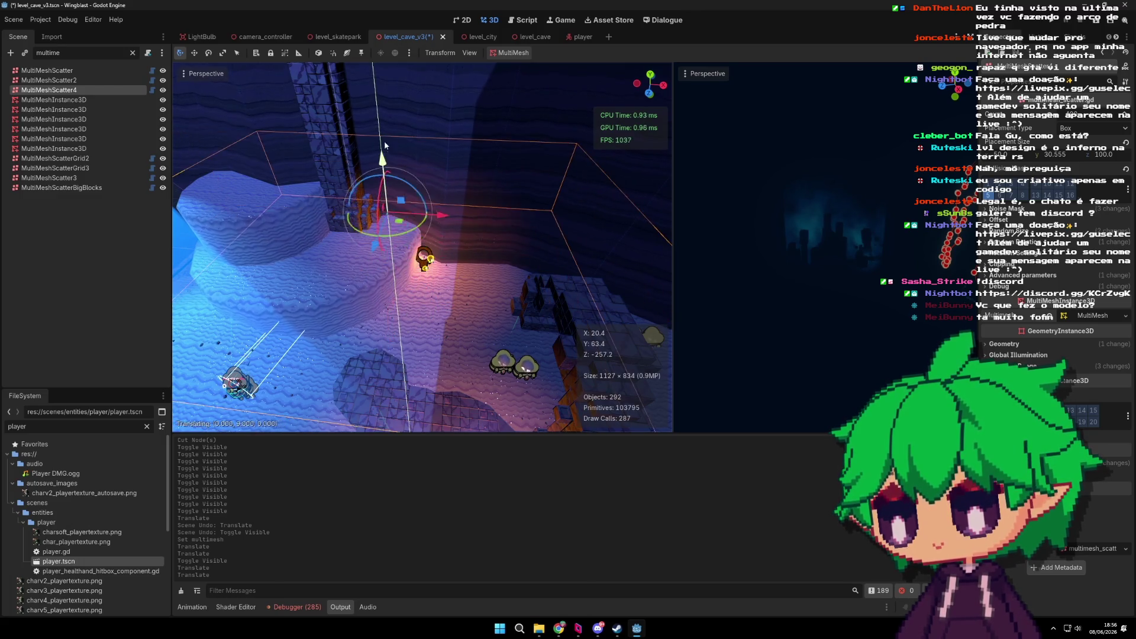
{"action": "left_click_drag", "start_coordinate": [379, 170], "coordinate": [378, 169]}
{"action": "scroll", "coordinate": [414, 248], "scroll_direction": "up", "scroll_amount": 2}
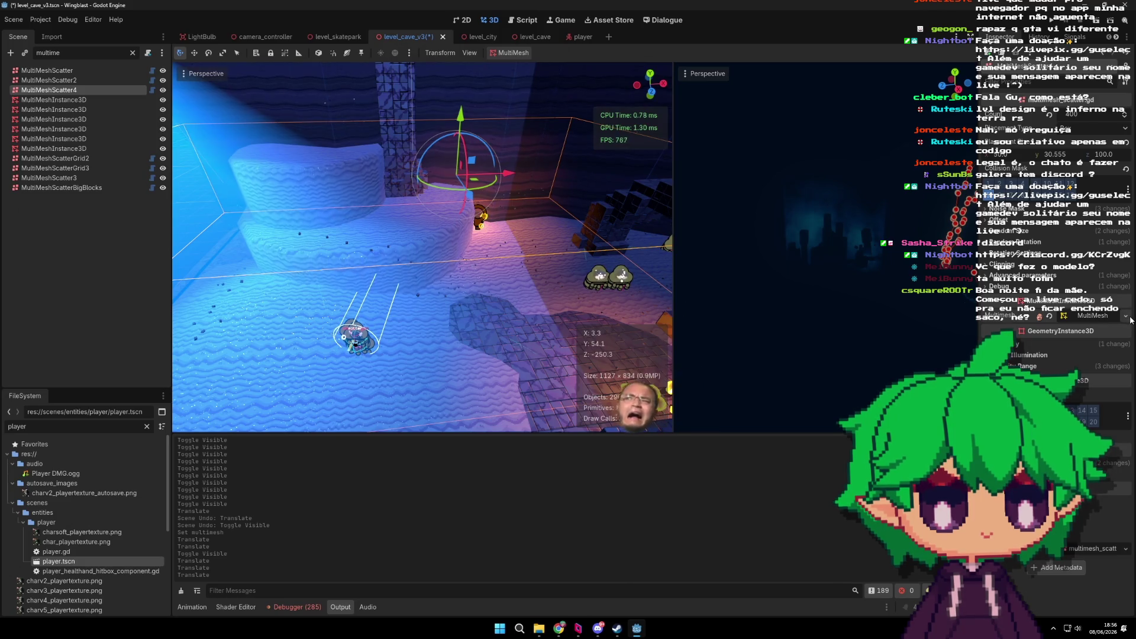
Step: Frame MultiMeshScatter4 in the viewport and save the level_cave_v3 scene
{"action": "left_click", "coordinate": [1081, 317]}
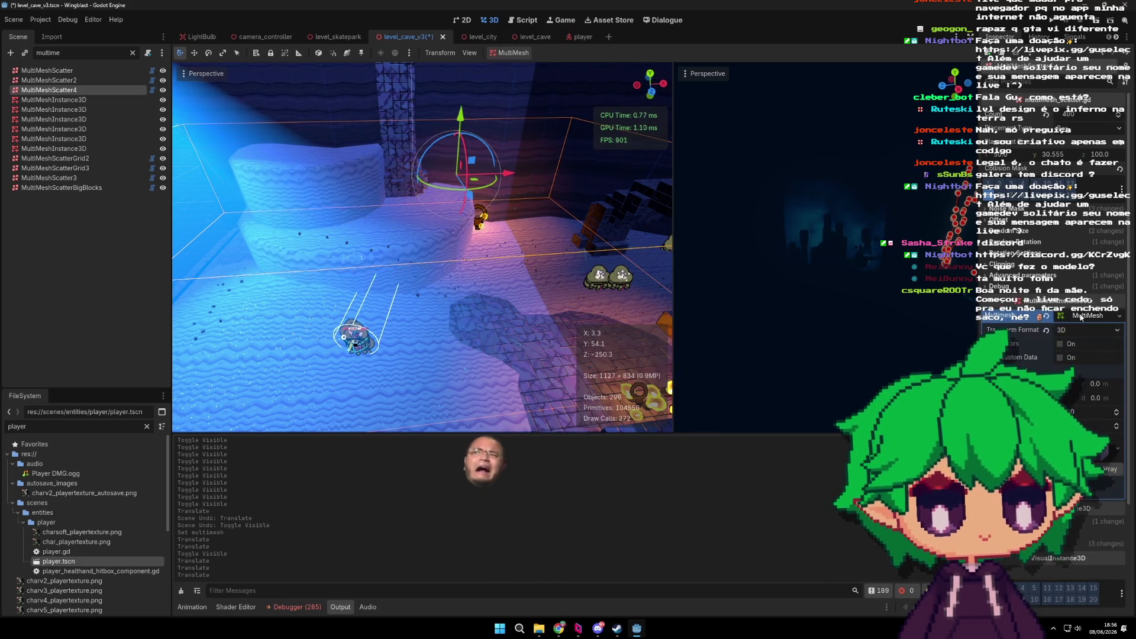
{"action": "left_click", "coordinate": [1081, 316]}
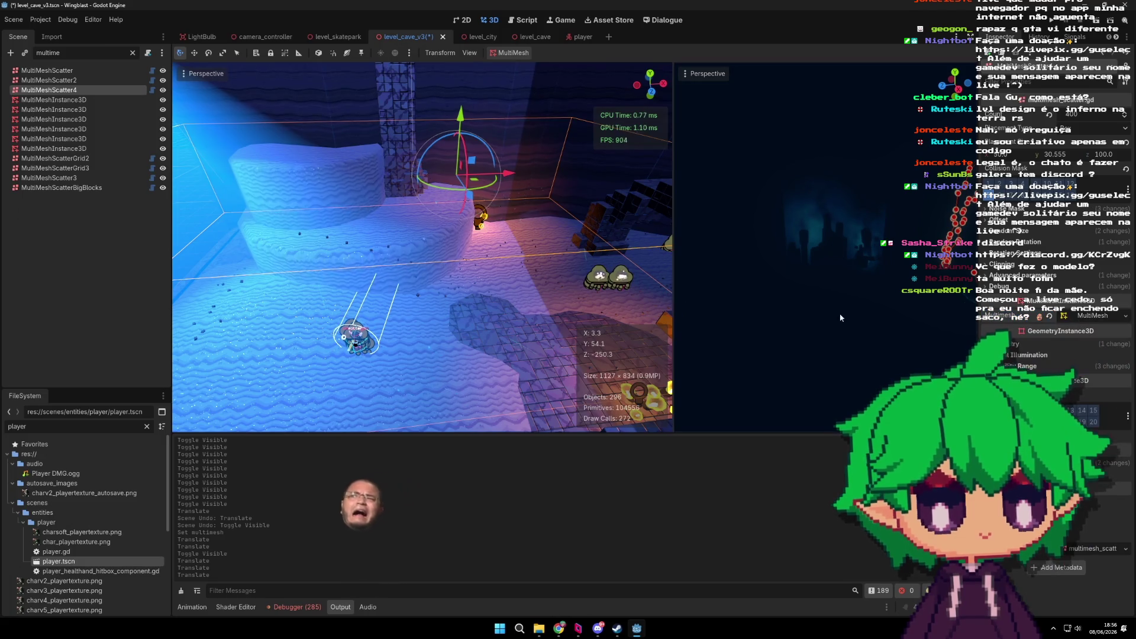
{"action": "scroll", "coordinate": [374, 242], "scroll_direction": "down", "scroll_amount": 5}
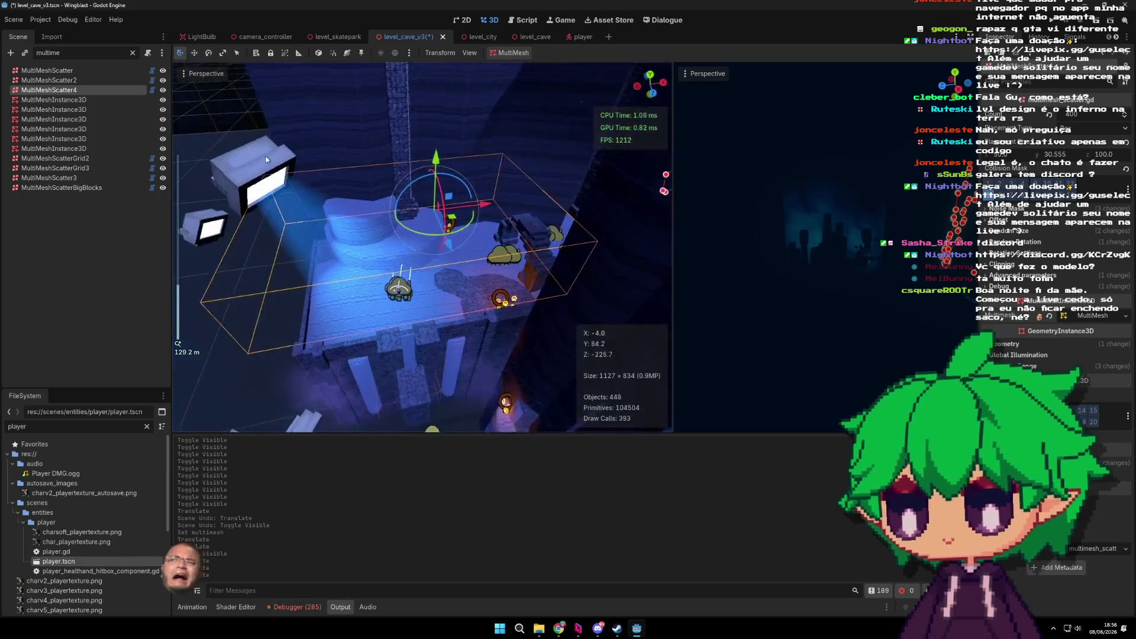
{"action": "left_click", "coordinate": [112, 71]}
{"action": "scroll", "coordinate": [460, 293], "scroll_direction": "down", "scroll_amount": 3}
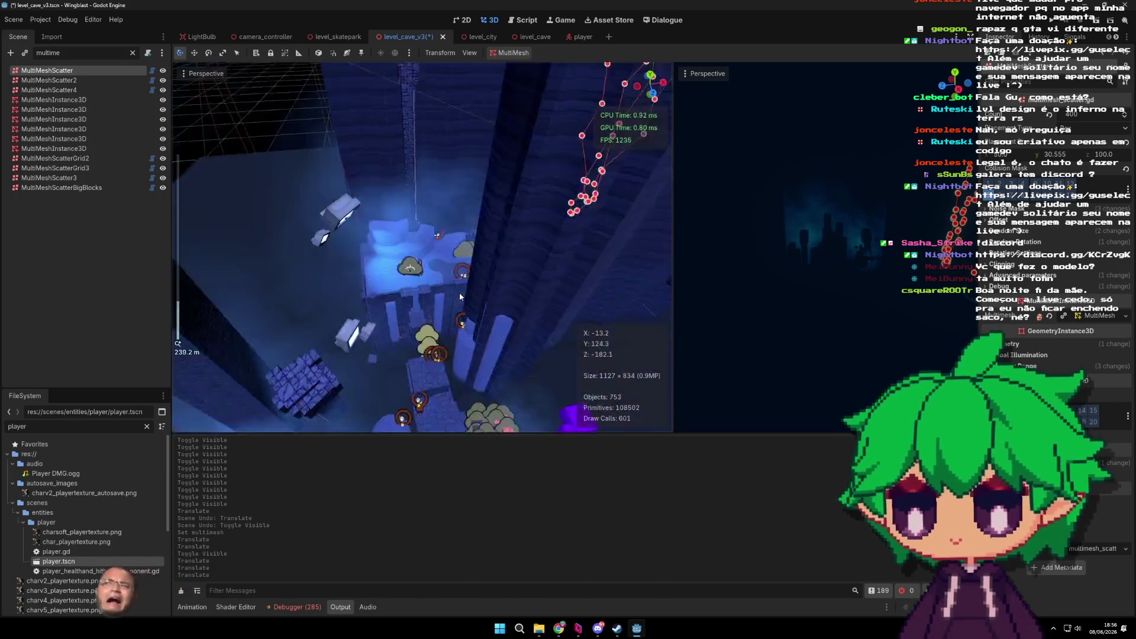
{"action": "scroll", "coordinate": [457, 261], "scroll_direction": "up", "scroll_amount": 5}
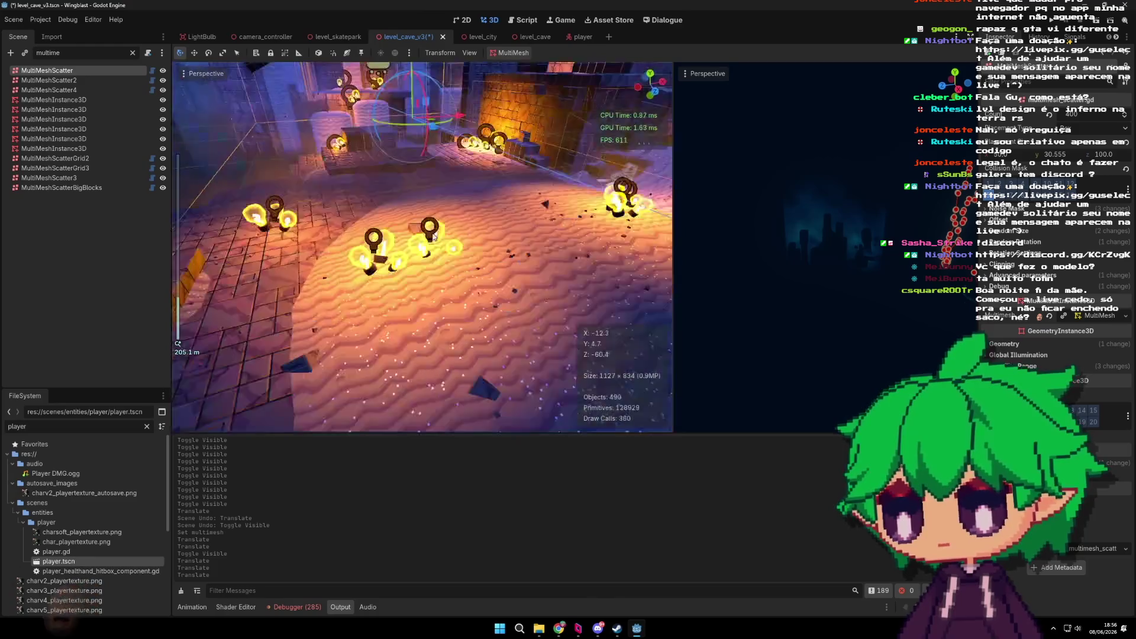
{"action": "scroll", "coordinate": [430, 242], "scroll_direction": "up", "scroll_amount": 3}
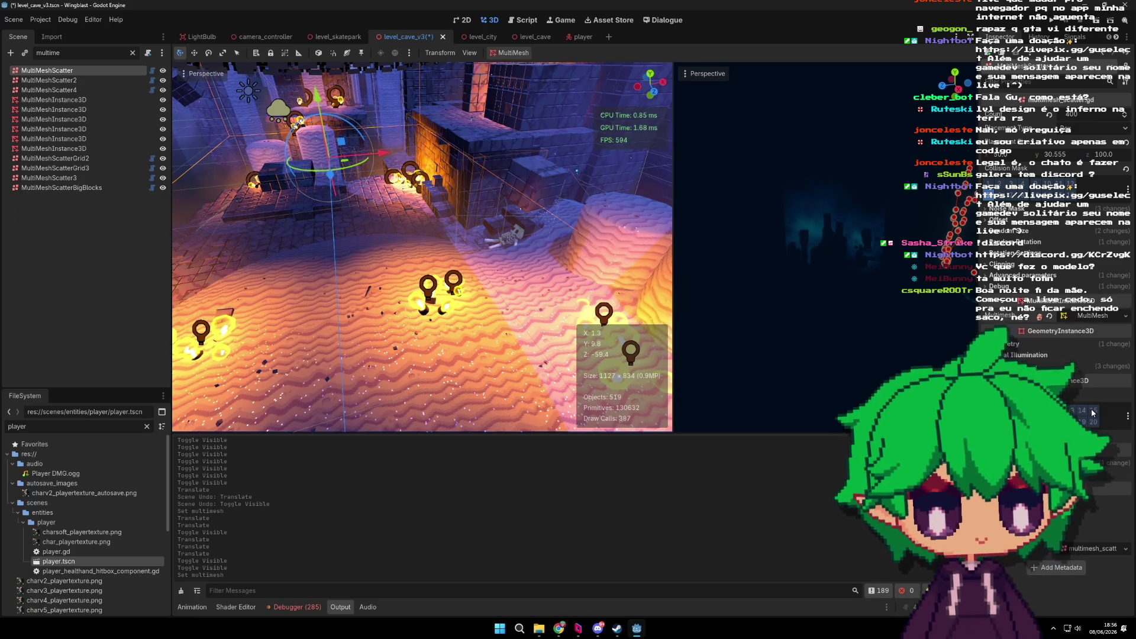
{"action": "double_click", "coordinate": [71, 91]}
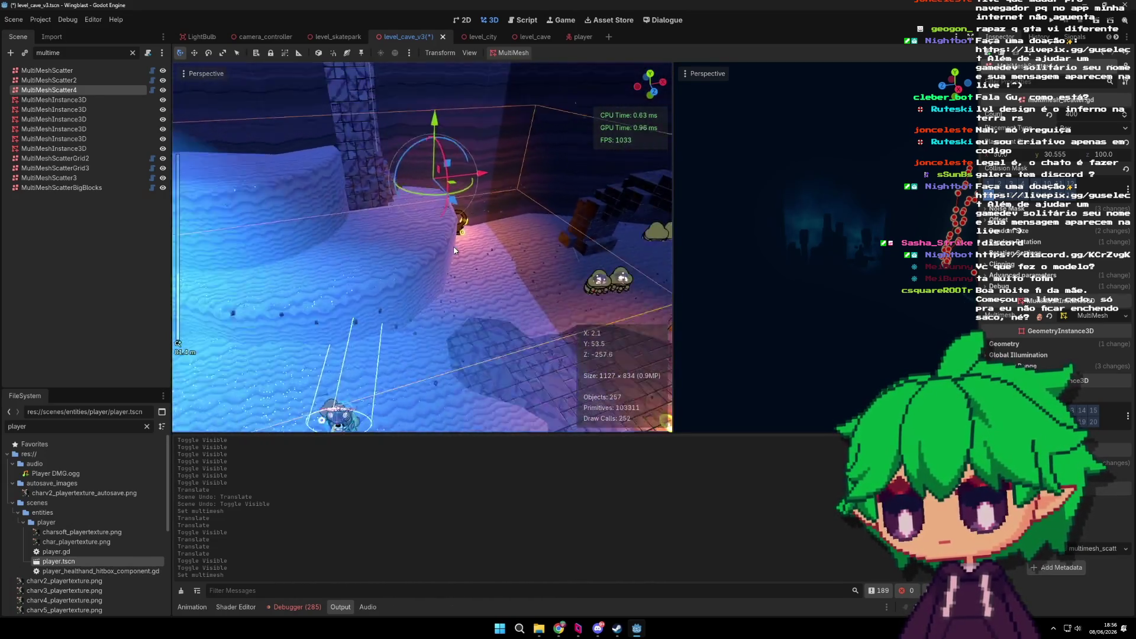
{"action": "key", "text": "ctrl+s"}
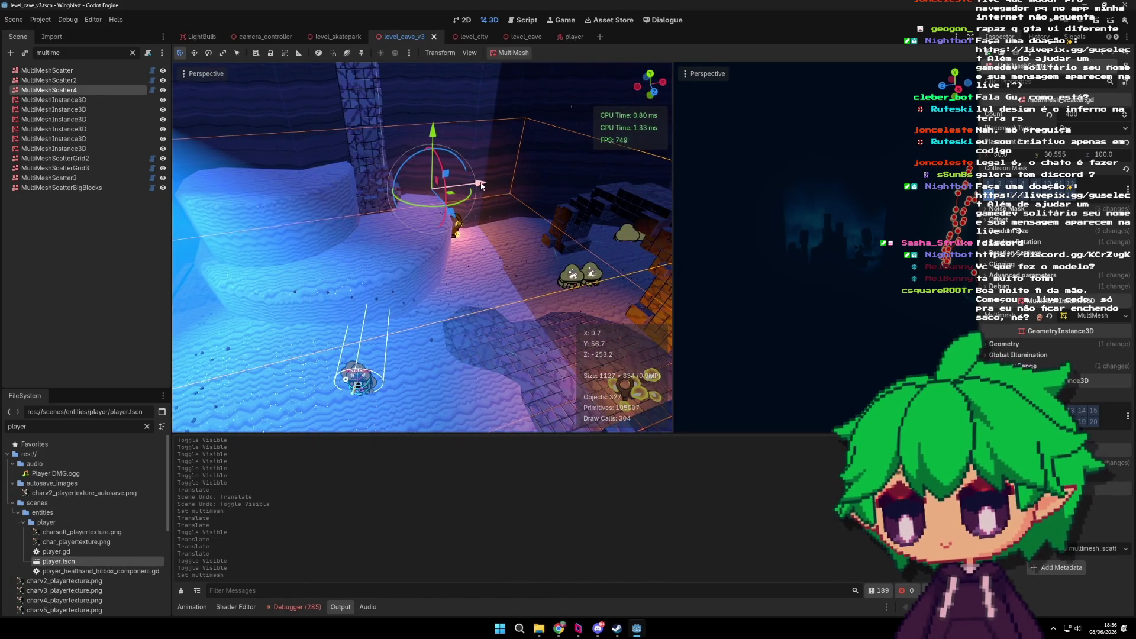
Step: Nudge MultiMeshScatter4 right along X and orbit down to a low view over the player
{"action": "mouse_move", "coordinate": [481, 186]}
{"action": "left_mouse_down"}
{"action": "mouse_move", "coordinate": [503, 184]}
{"action": "mouse_move", "coordinate": [490, 185]}
{"action": "left_mouse_up"}
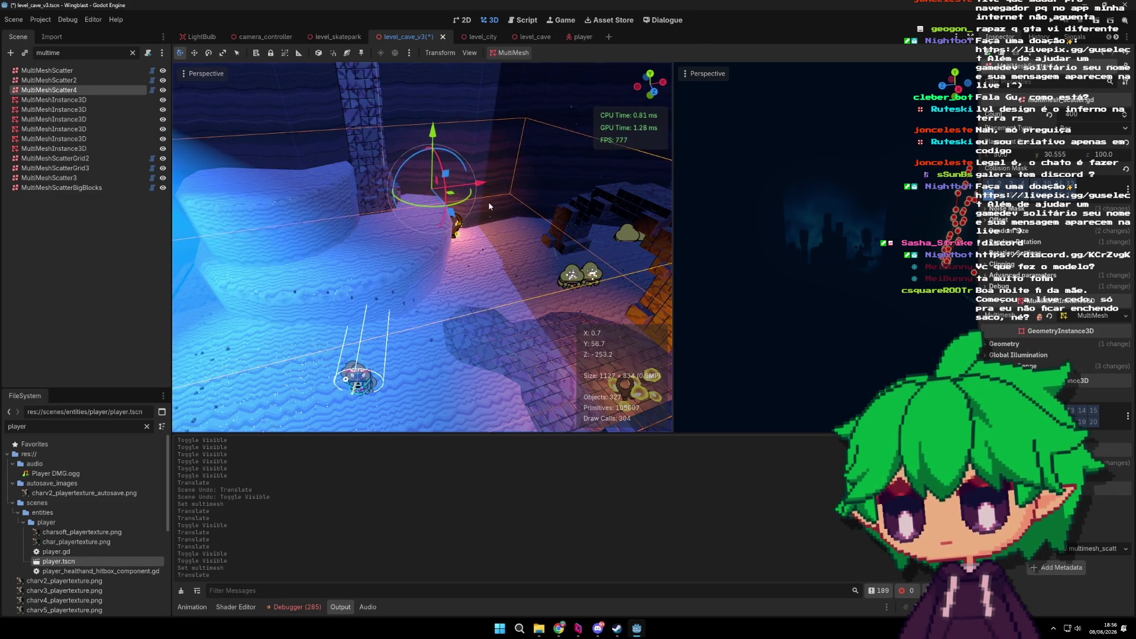
{"action": "scroll", "coordinate": [509, 195], "scroll_direction": "up", "scroll_amount": 5}
{"action": "scroll", "coordinate": [548, 212], "scroll_direction": "down", "scroll_amount": 5}
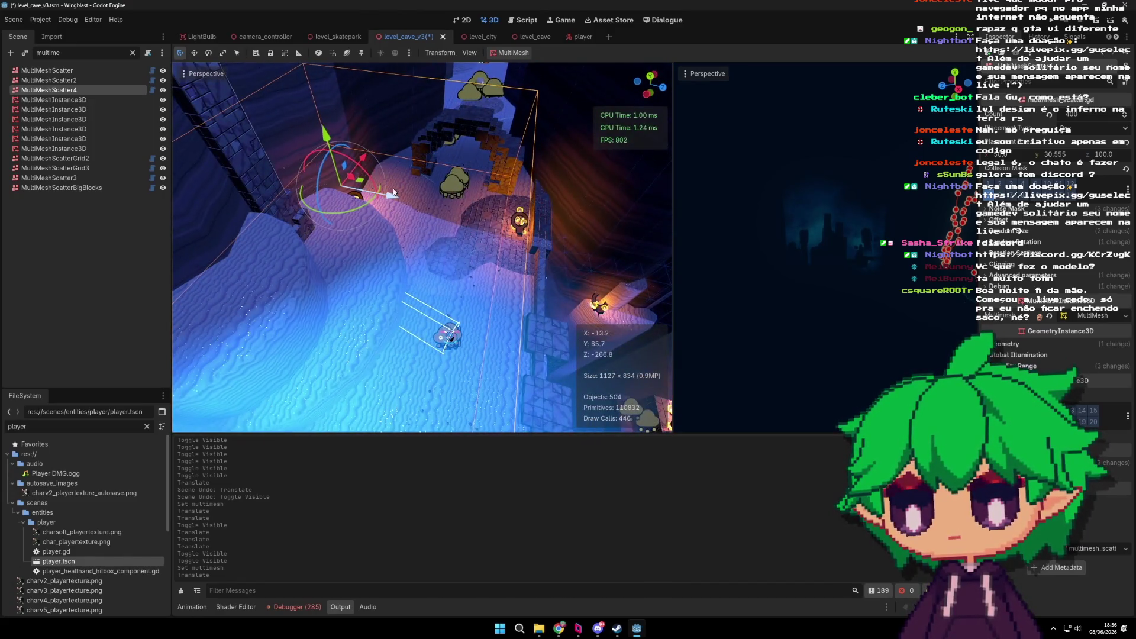
{"action": "scroll", "coordinate": [463, 243], "scroll_direction": "up", "scroll_amount": 2}
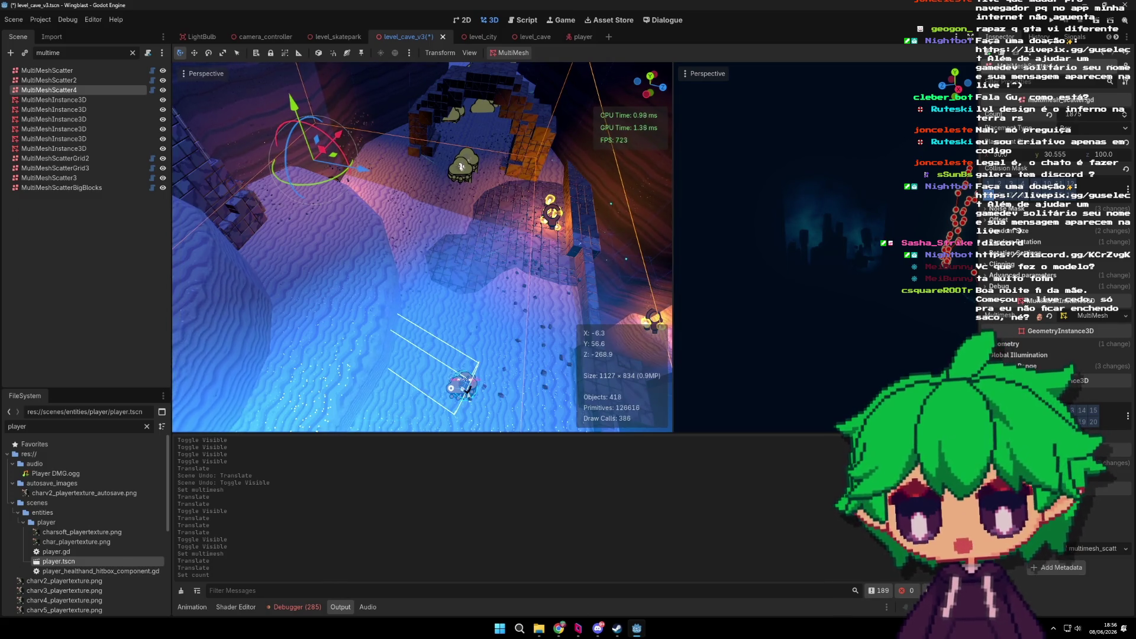
{"action": "mouse_move", "coordinate": [485, 219]}
{"action": "left_mouse_down"}
{"action": "mouse_move", "coordinate": [509, 207]}
{"action": "mouse_move", "coordinate": [566, 222]}
{"action": "mouse_move", "coordinate": [592, 258]}
{"action": "mouse_move", "coordinate": [536, 229]}
{"action": "mouse_move", "coordinate": [382, 234]}
{"action": "mouse_move", "coordinate": [476, 231]}
{"action": "left_mouse_up"}
{"action": "scroll", "coordinate": [553, 232], "scroll_direction": "down", "scroll_amount": 2}
{"action": "scroll", "coordinate": [476, 231], "scroll_direction": "up", "scroll_amount": 2}
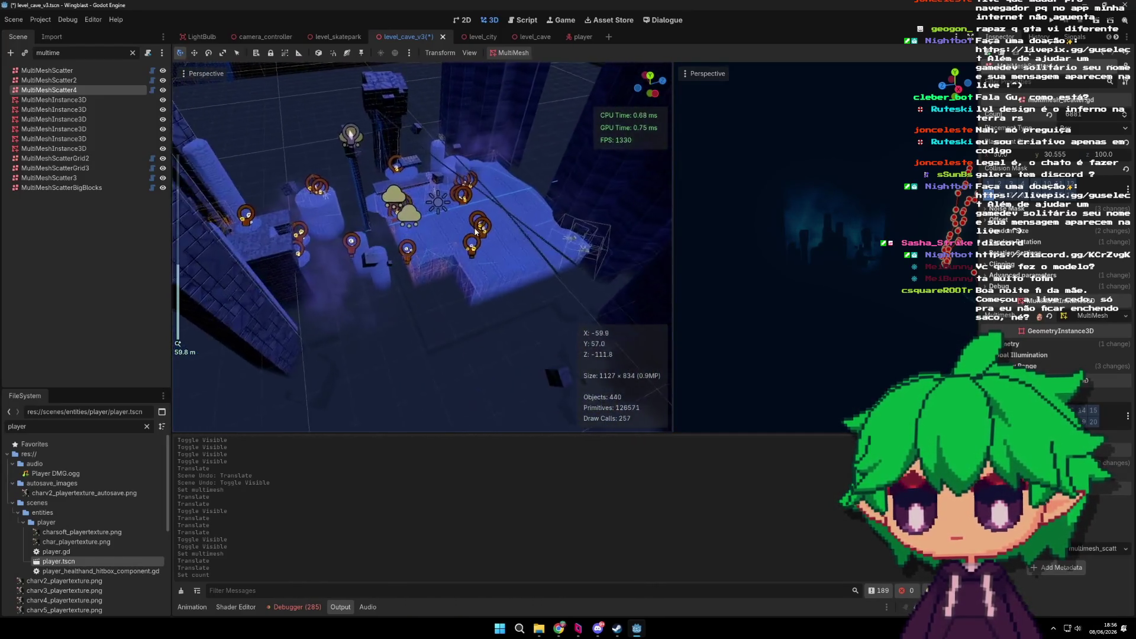
{"action": "scroll", "coordinate": [475, 231], "scroll_direction": "up", "scroll_amount": 10}
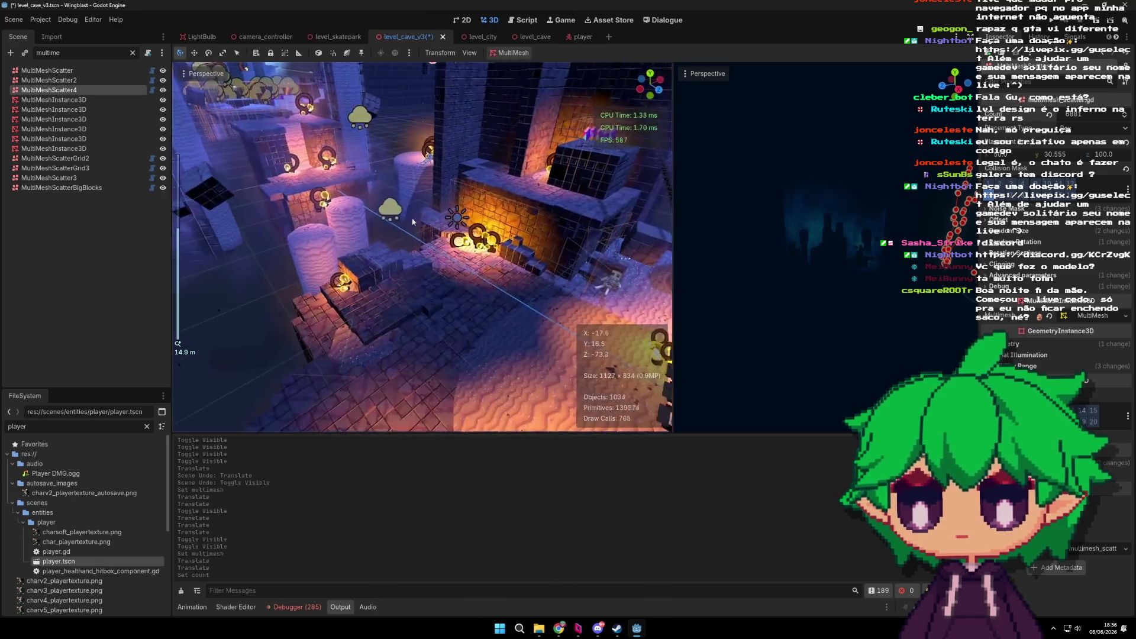
{"action": "scroll", "coordinate": [413, 221], "scroll_direction": "down", "scroll_amount": 5}
Step: Orbit overhead and pull back to look down on the scatter volume from above
{"action": "left_click_drag", "start_coordinate": [413, 221], "coordinate": [552, 257]}
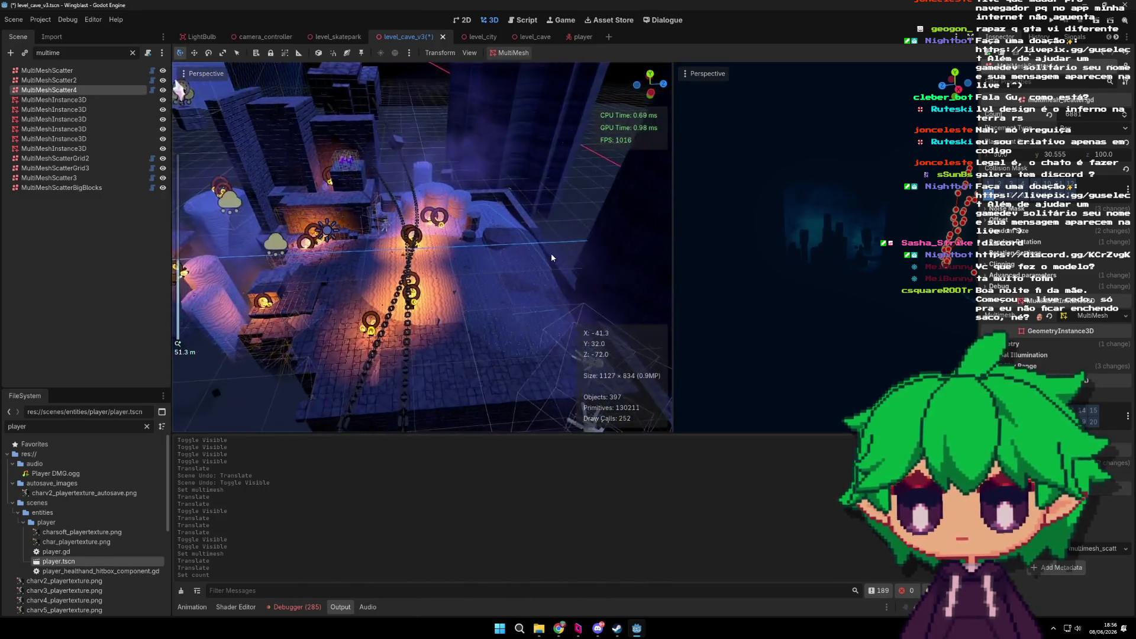
{"action": "scroll", "coordinate": [552, 258], "scroll_direction": "up", "scroll_amount": 7}
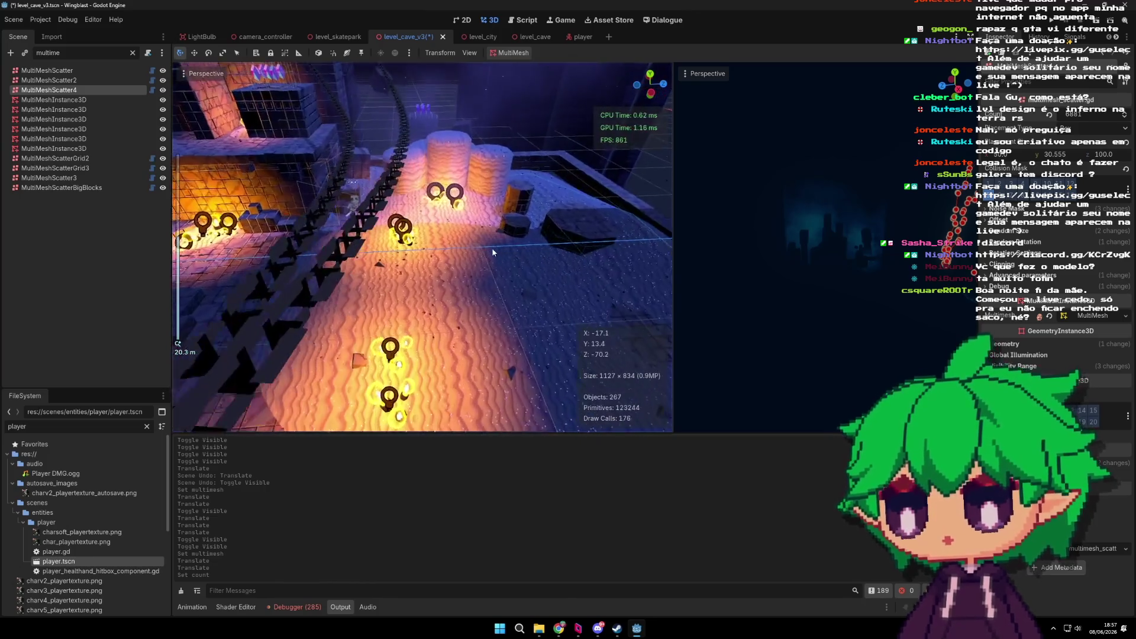
{"action": "scroll", "coordinate": [490, 248], "scroll_direction": "down", "scroll_amount": 6}
{"action": "mouse_move", "coordinate": [489, 247]}
{"action": "left_mouse_down"}
{"action": "mouse_move", "coordinate": [381, 219]}
{"action": "mouse_move", "coordinate": [374, 229]}
{"action": "mouse_move", "coordinate": [504, 215]}
{"action": "mouse_move", "coordinate": [484, 251]}
{"action": "mouse_move", "coordinate": [432, 220]}
{"action": "mouse_move", "coordinate": [474, 209]}
{"action": "mouse_move", "coordinate": [472, 229]}
{"action": "left_mouse_up"}
{"action": "scroll", "coordinate": [374, 229], "scroll_direction": "up", "scroll_amount": 2}
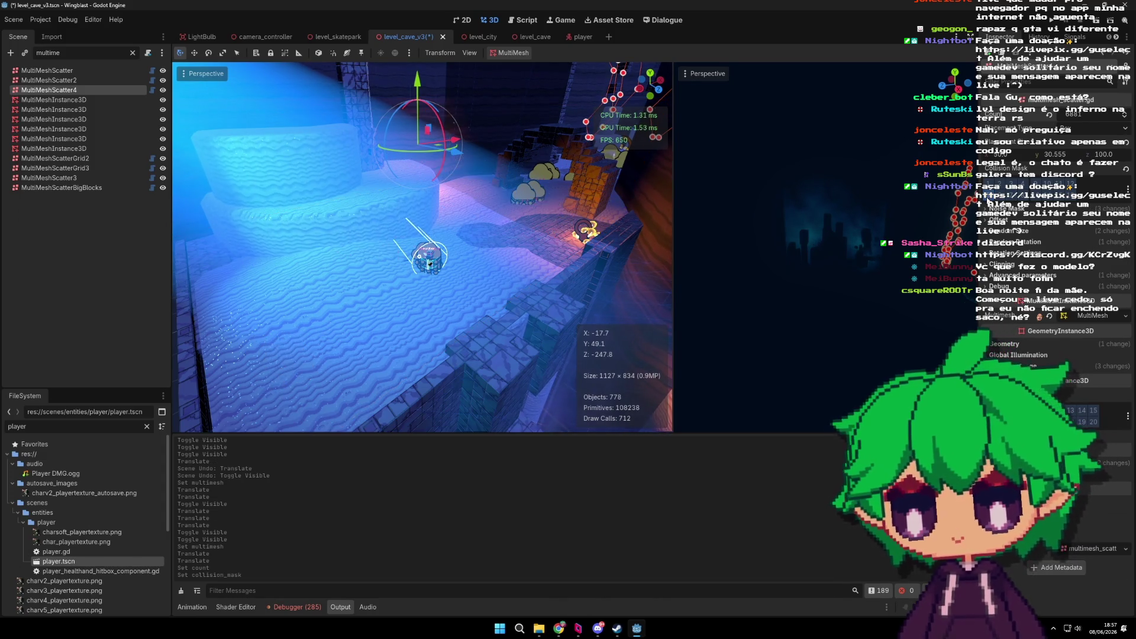
{"action": "left_click_drag", "start_coordinate": [563, 296], "coordinate": [622, 335]}
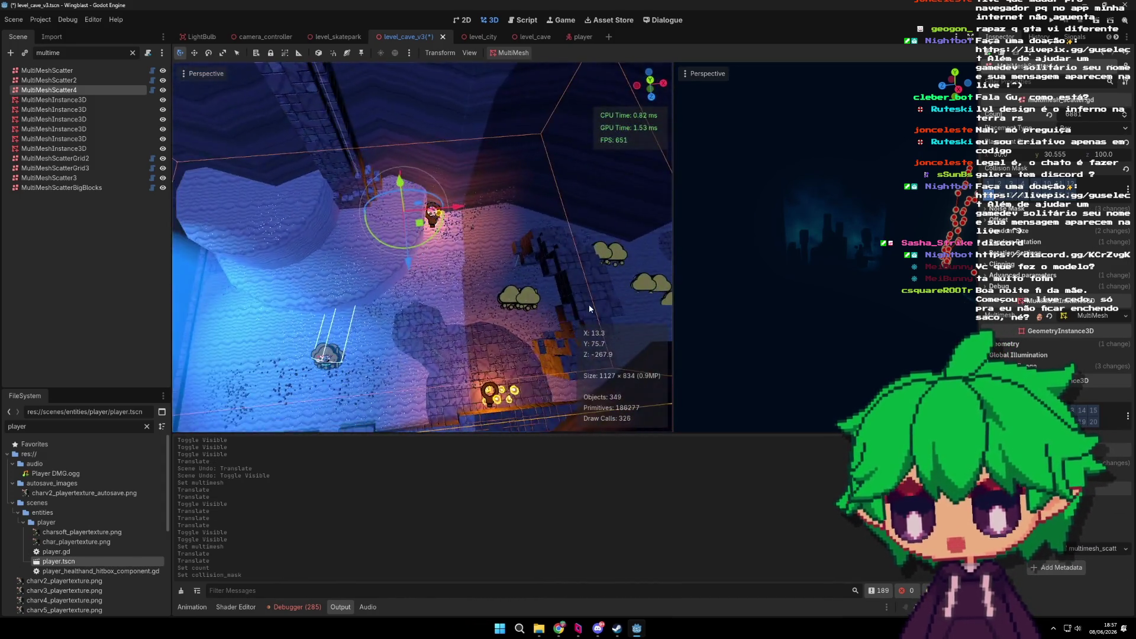
{"action": "scroll", "coordinate": [616, 304], "scroll_direction": "down", "scroll_amount": 5}
{"action": "scroll", "coordinate": [534, 273], "scroll_direction": "up", "scroll_amount": 4}
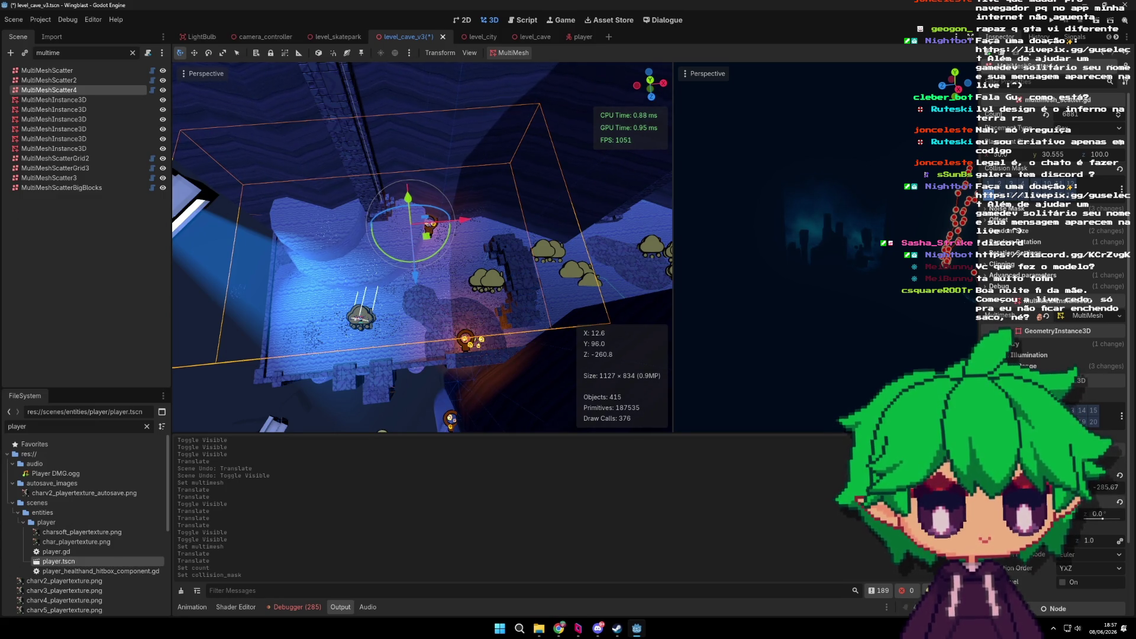
Step: Rotate MultiMeshScatter4's scatter box into an upright shape
{"action": "key", "text": "Return"}
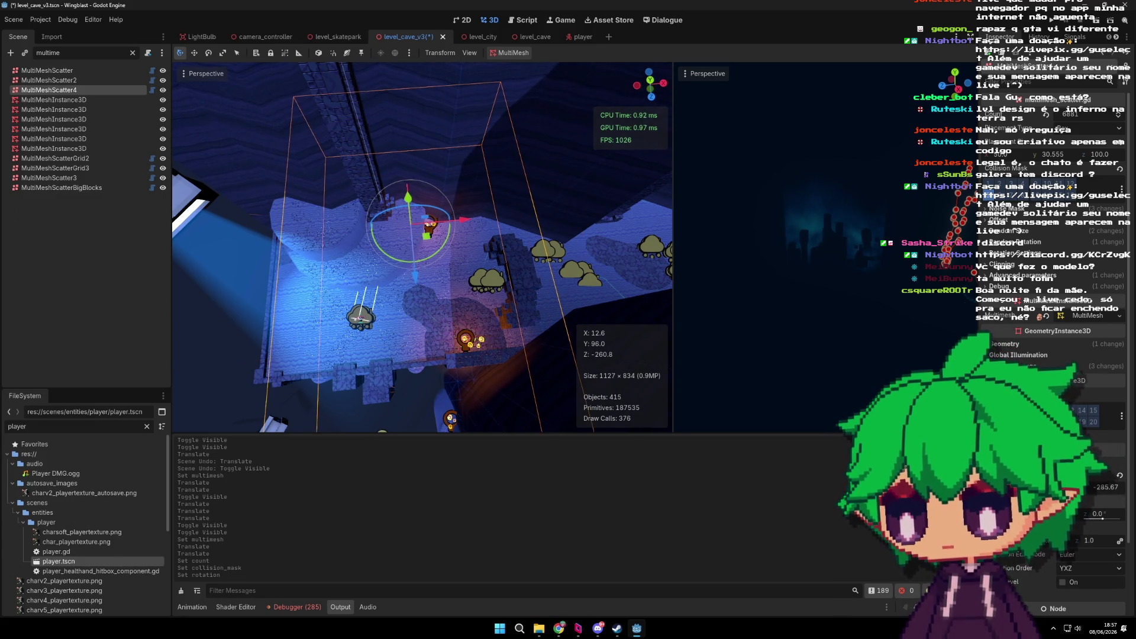
{"action": "scroll", "coordinate": [490, 223], "scroll_direction": "up", "scroll_amount": 2}
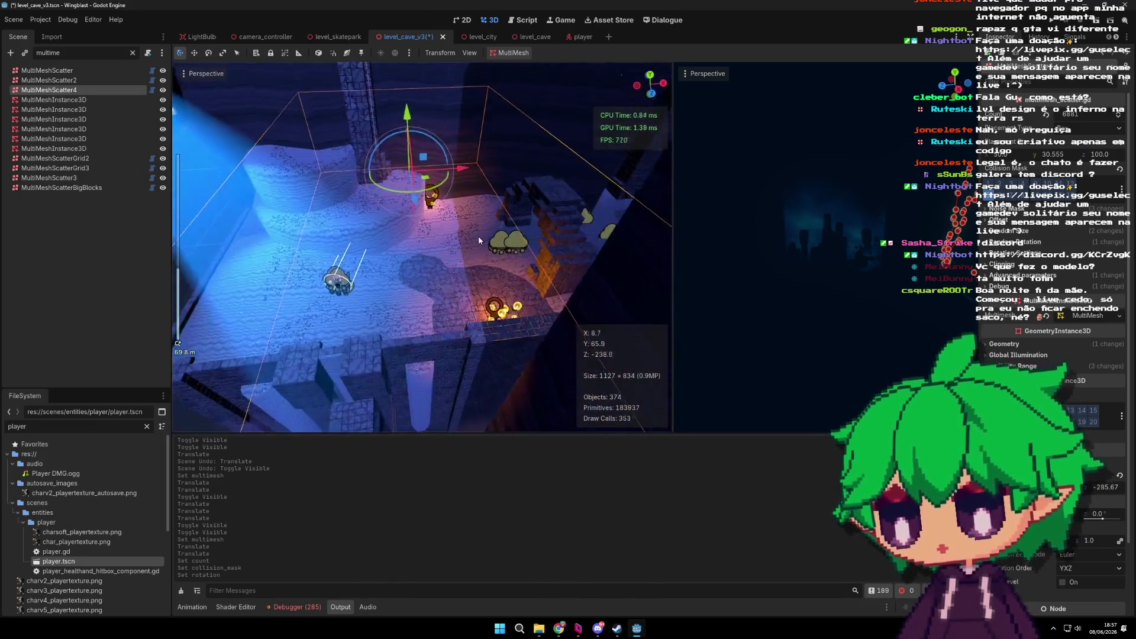
{"action": "scroll", "coordinate": [489, 222], "scroll_direction": "up", "scroll_amount": 2}
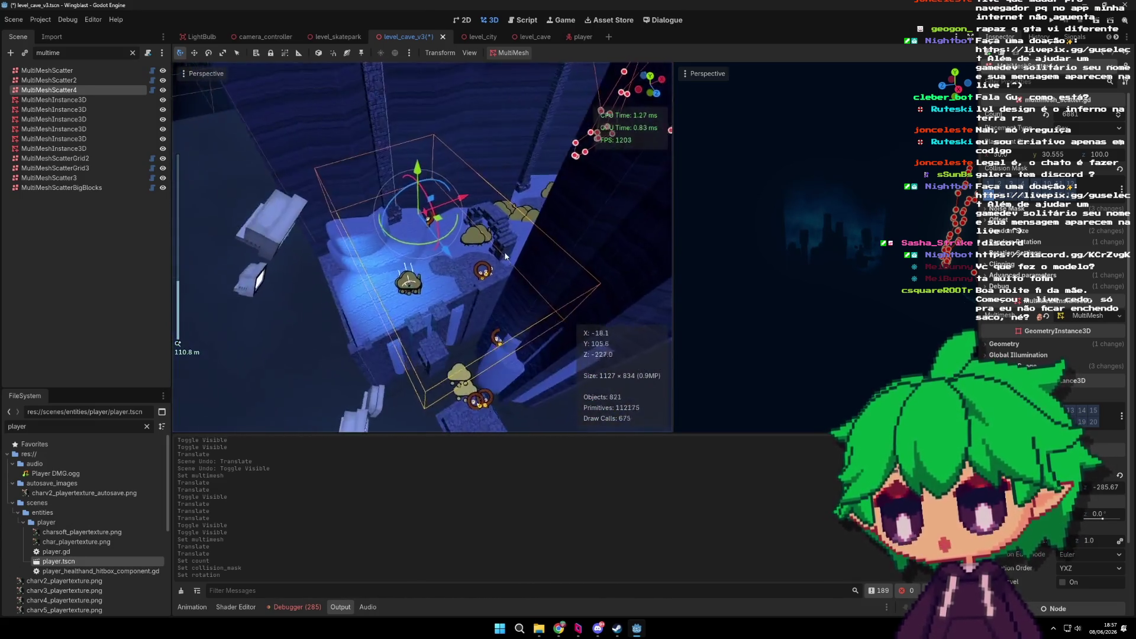
{"action": "scroll", "coordinate": [485, 268], "scroll_direction": "down", "scroll_amount": 2}
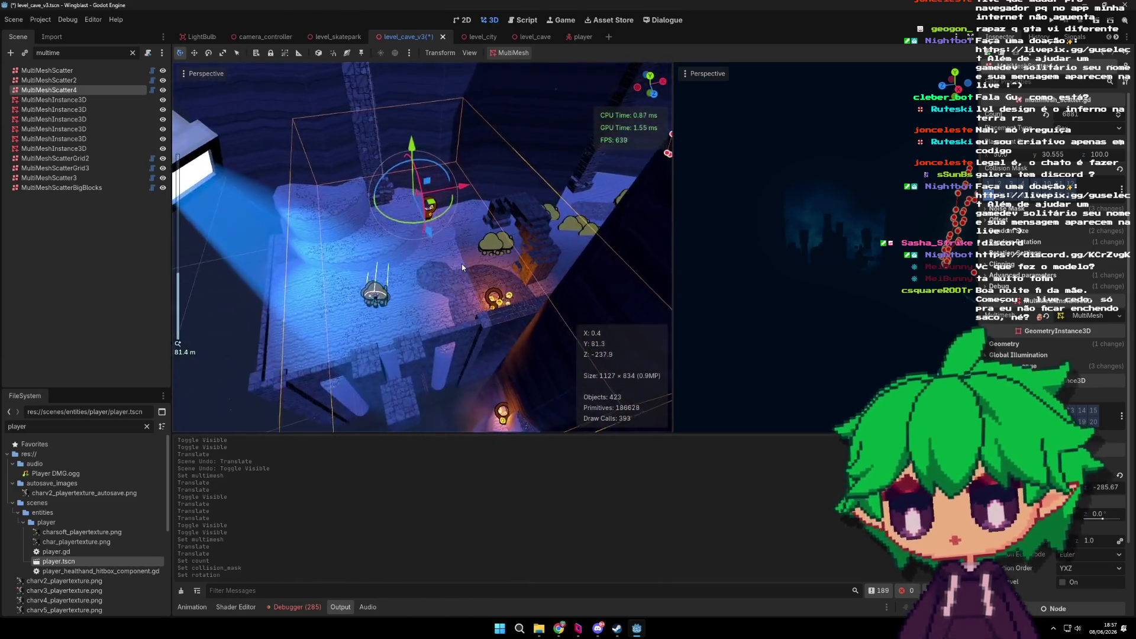
{"action": "scroll", "coordinate": [463, 268], "scroll_direction": "up", "scroll_amount": 2}
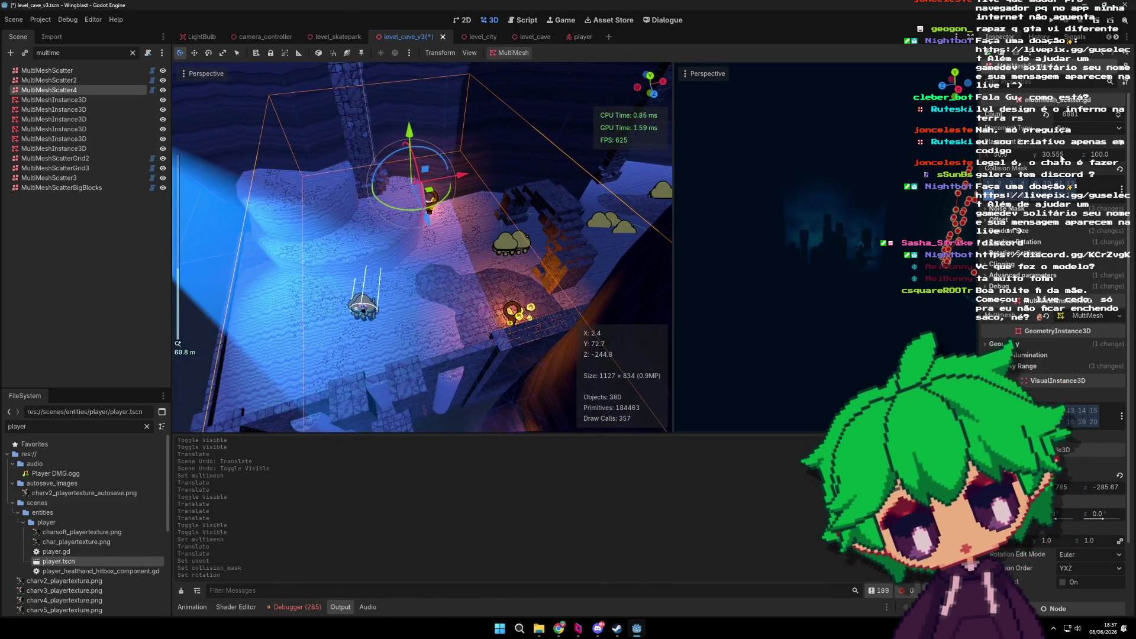
Step: Resize the scatter placement box, setting one Placement Size dimension to 200
{"action": "left_click_drag", "start_coordinate": [1096, 159], "coordinate": [1095, 158]}
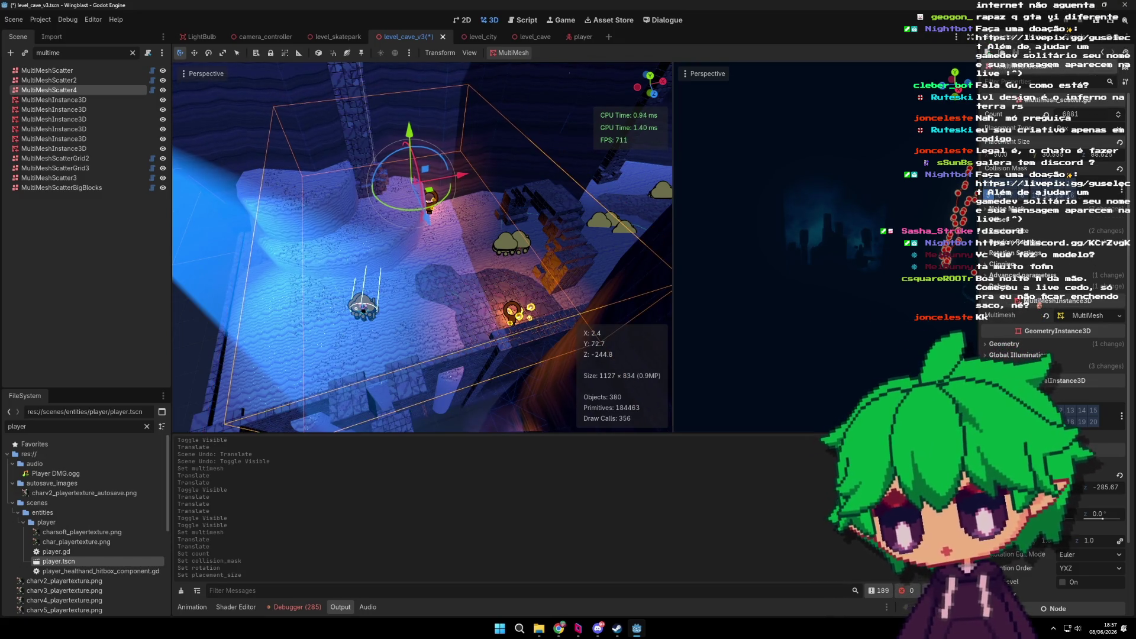
{"action": "left_click_drag", "start_coordinate": [1095, 158], "coordinate": [1086, 159]}
{"action": "left_click_drag", "start_coordinate": [1008, 159], "coordinate": [1032, 160]}
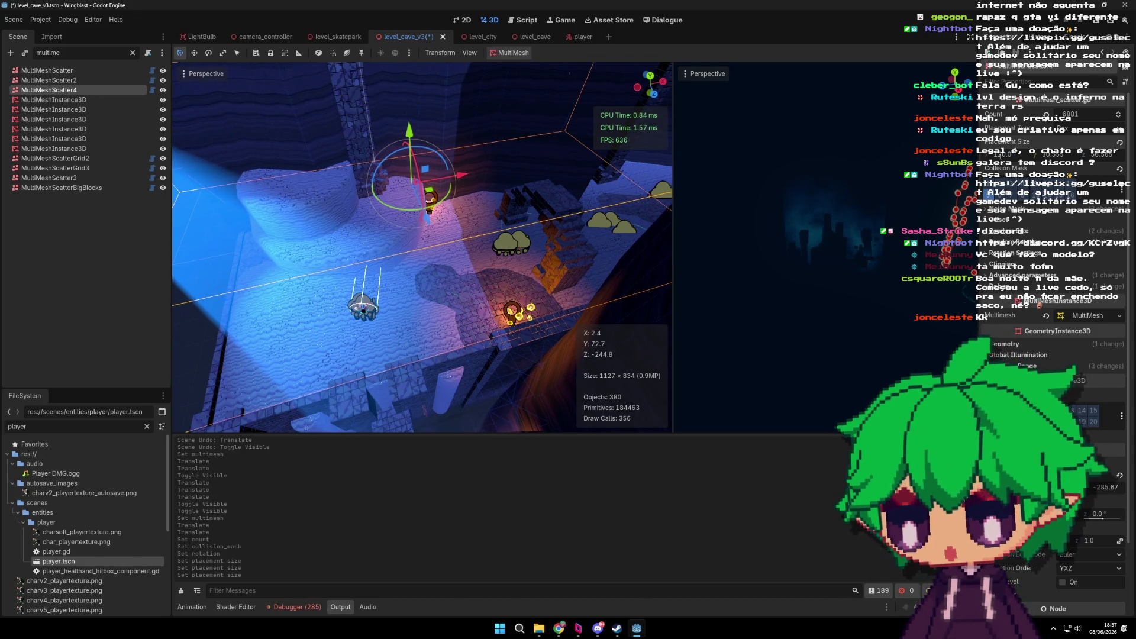
{"action": "scroll", "coordinate": [503, 201], "scroll_direction": "down", "scroll_amount": 2}
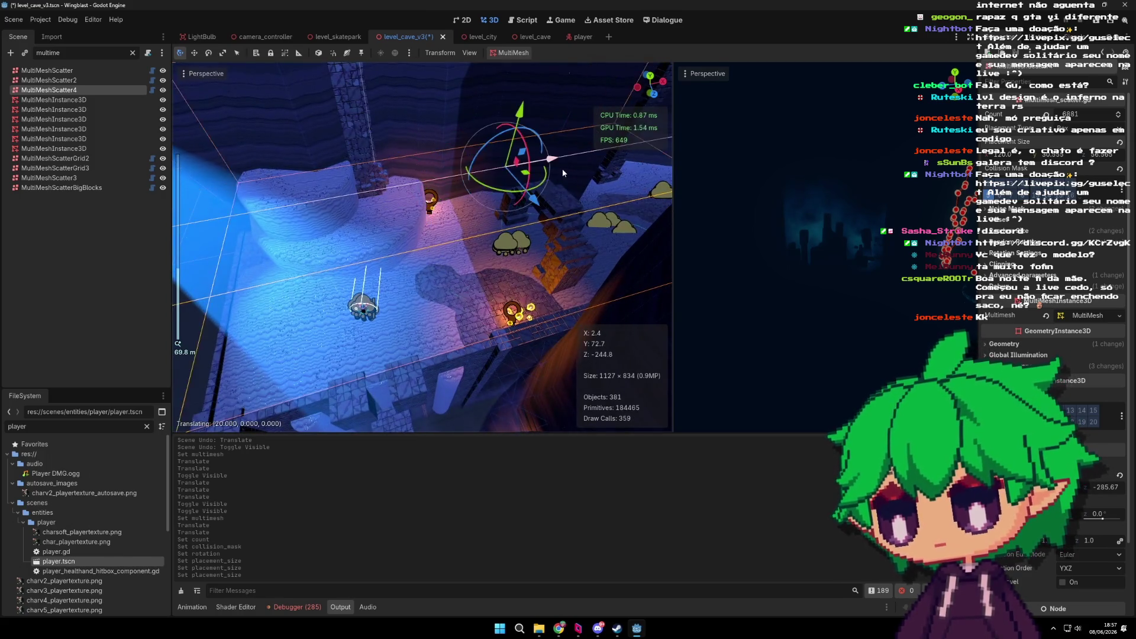
{"action": "scroll", "coordinate": [347, 258], "scroll_direction": "up", "scroll_amount": 3}
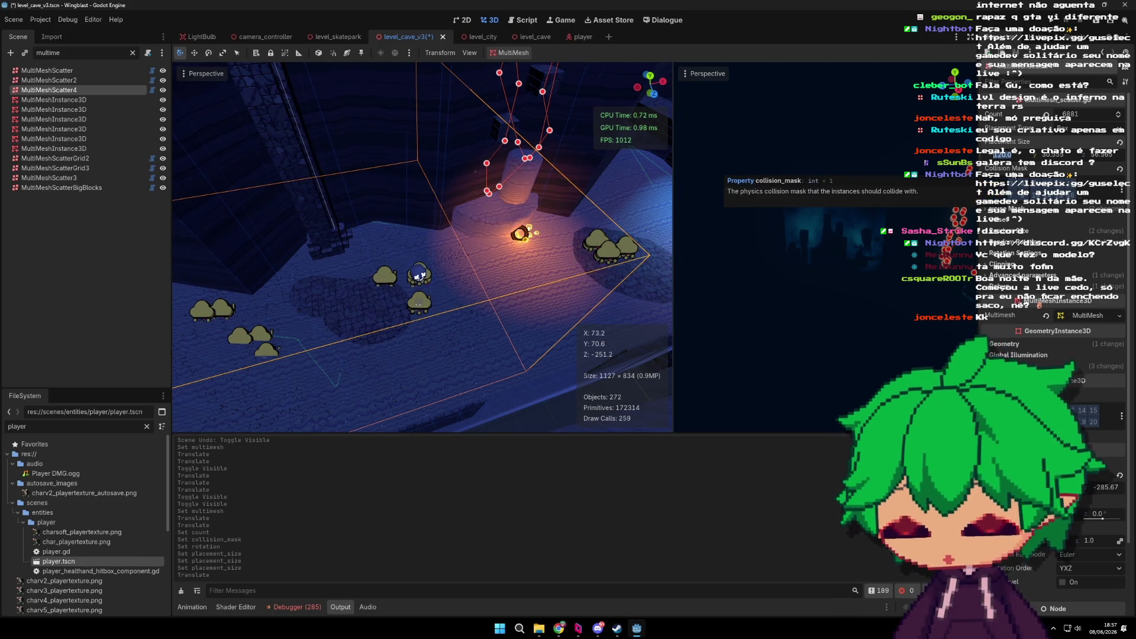
{"action": "type", "text": "200"}
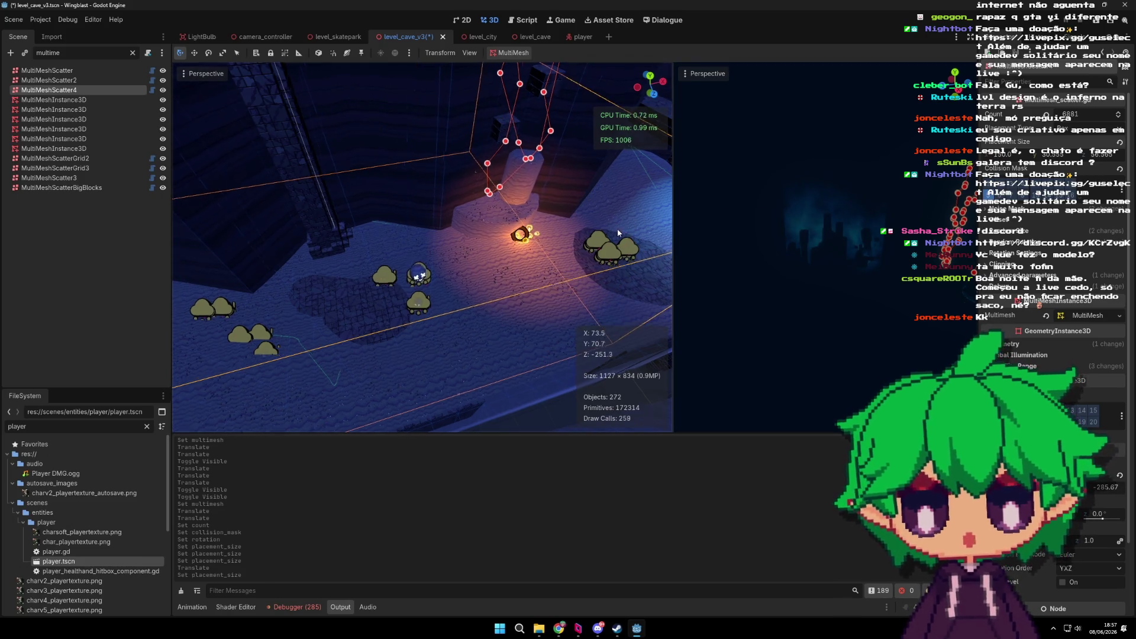
Step: Set MultiMeshScatter4's Placement Size to 50
{"action": "scroll", "coordinate": [478, 249], "scroll_direction": "up", "scroll_amount": 5}
{"action": "scroll", "coordinate": [550, 252], "scroll_direction": "up", "scroll_amount": 2}
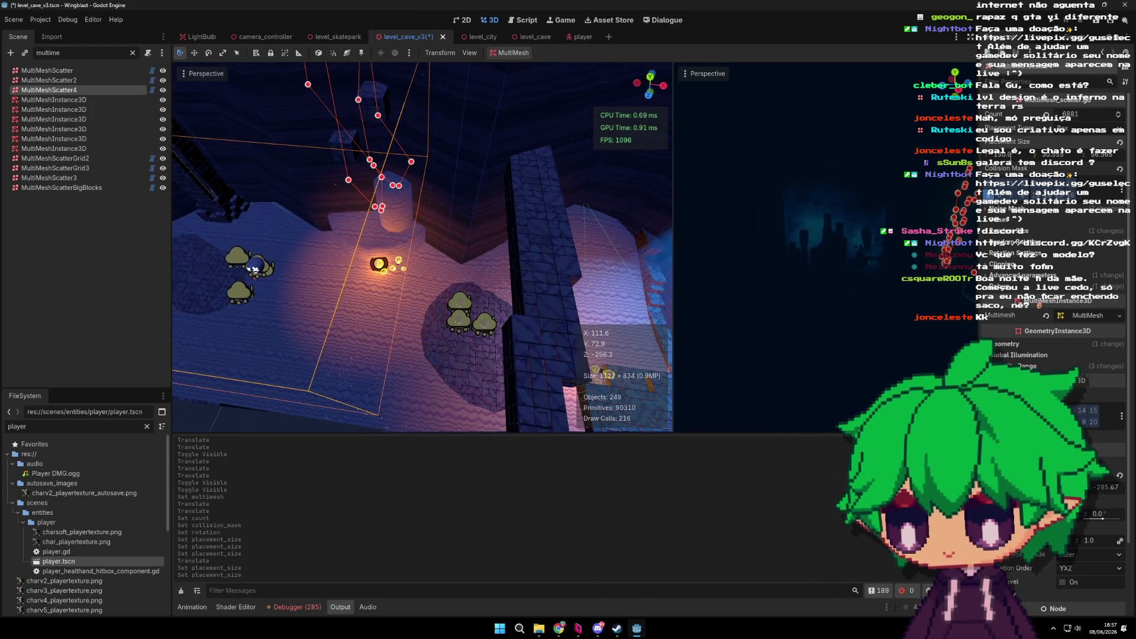
{"action": "type", "text": "50"}
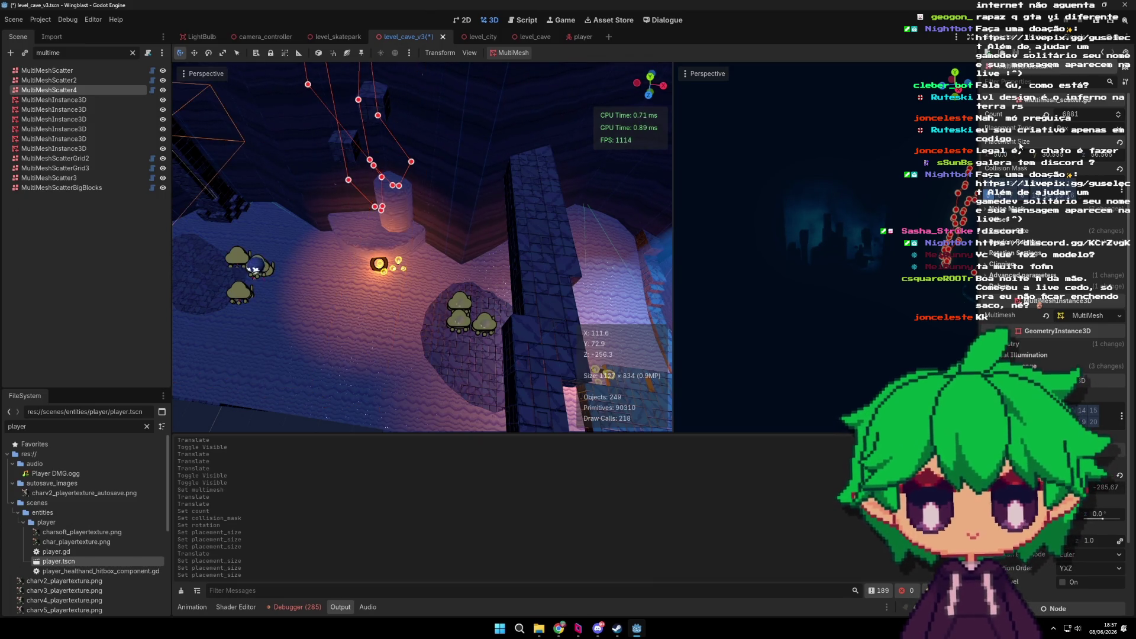
{"action": "type", "text": "f"}
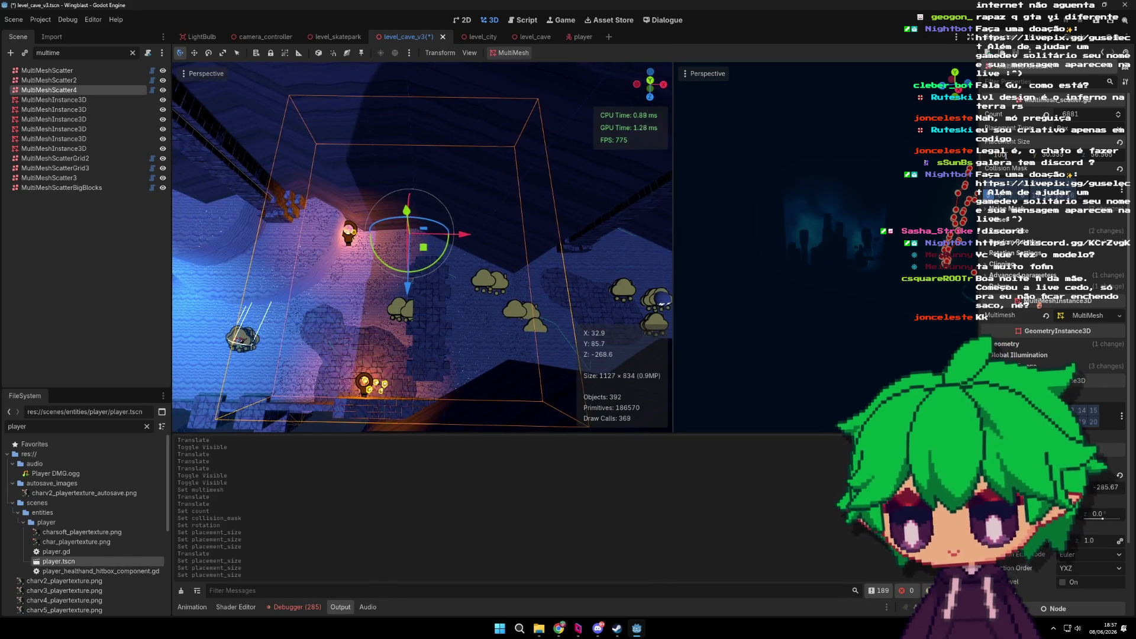
{"action": "scroll", "coordinate": [422, 247], "scroll_direction": "up", "scroll_amount": 2}
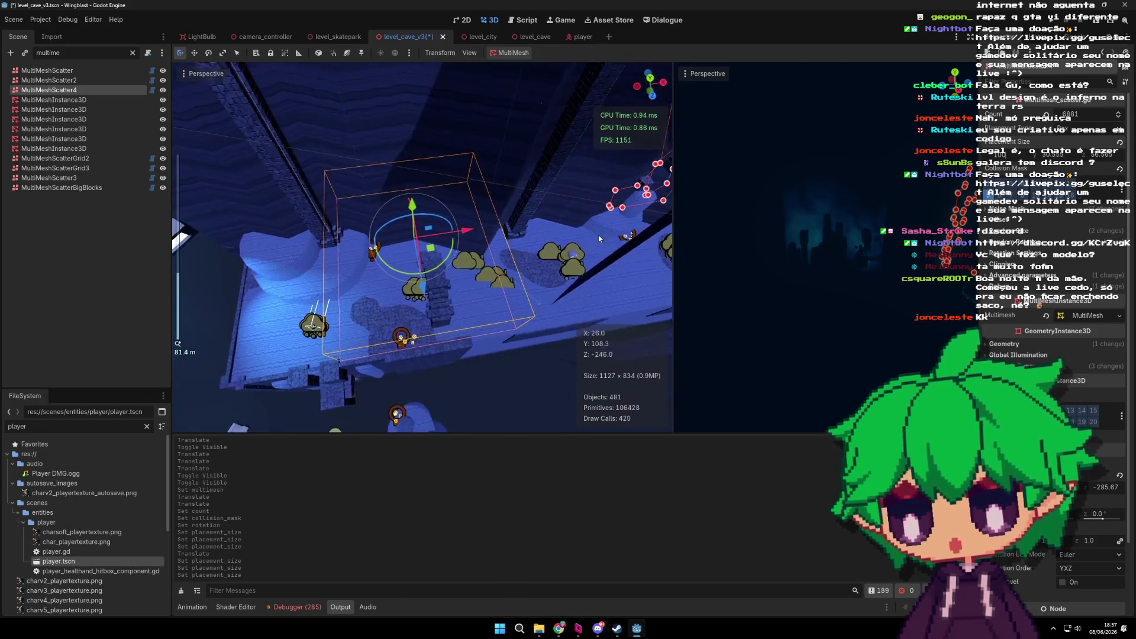
Step: Raise the scatter Count from 100 to 300 and duplicate the volume as MultiMeshScatter5
{"action": "mouse_move", "coordinate": [544, 247]}
{"action": "left_mouse_down"}
{"action": "mouse_move", "coordinate": [352, 332]}
{"action": "mouse_move", "coordinate": [523, 200]}
{"action": "mouse_move", "coordinate": [492, 263]}
{"action": "mouse_move", "coordinate": [431, 189]}
{"action": "mouse_move", "coordinate": [466, 208]}
{"action": "mouse_move", "coordinate": [541, 111]}
{"action": "mouse_move", "coordinate": [440, 182]}
{"action": "mouse_move", "coordinate": [440, 284]}
{"action": "mouse_move", "coordinate": [360, 289]}
{"action": "mouse_move", "coordinate": [545, 218]}
{"action": "mouse_move", "coordinate": [498, 178]}
{"action": "mouse_move", "coordinate": [538, 232]}
{"action": "mouse_move", "coordinate": [415, 205]}
{"action": "left_mouse_up"}
{"action": "scroll", "coordinate": [522, 201], "scroll_direction": "up", "scroll_amount": 1}
{"action": "scroll", "coordinate": [523, 201], "scroll_direction": "up", "scroll_amount": 5}
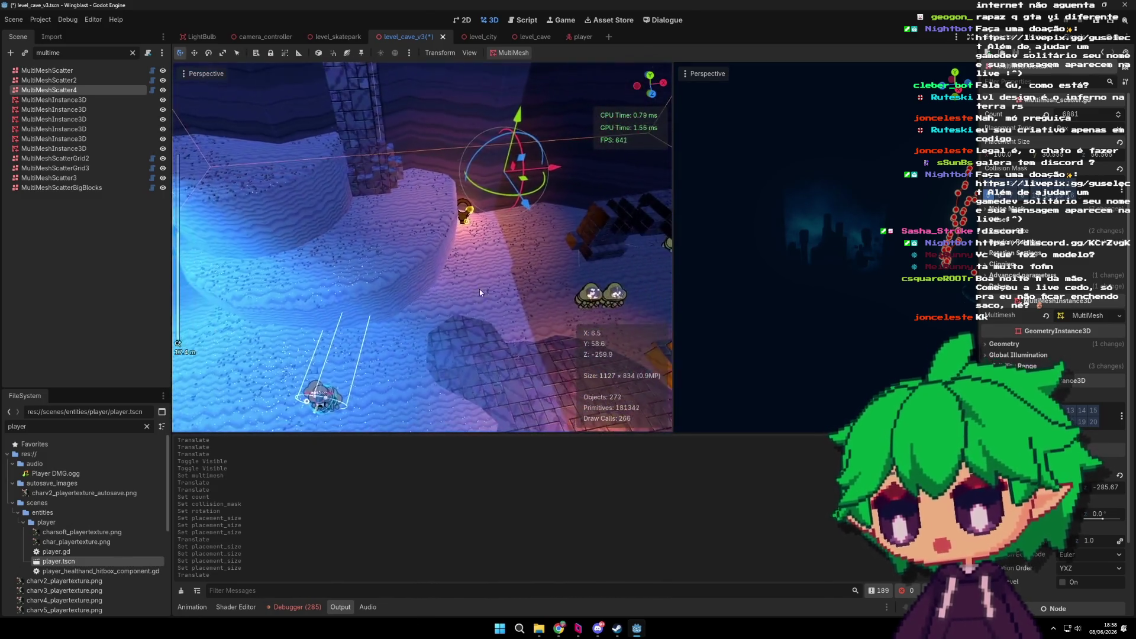
{"action": "scroll", "coordinate": [440, 284], "scroll_direction": "up", "scroll_amount": 2}
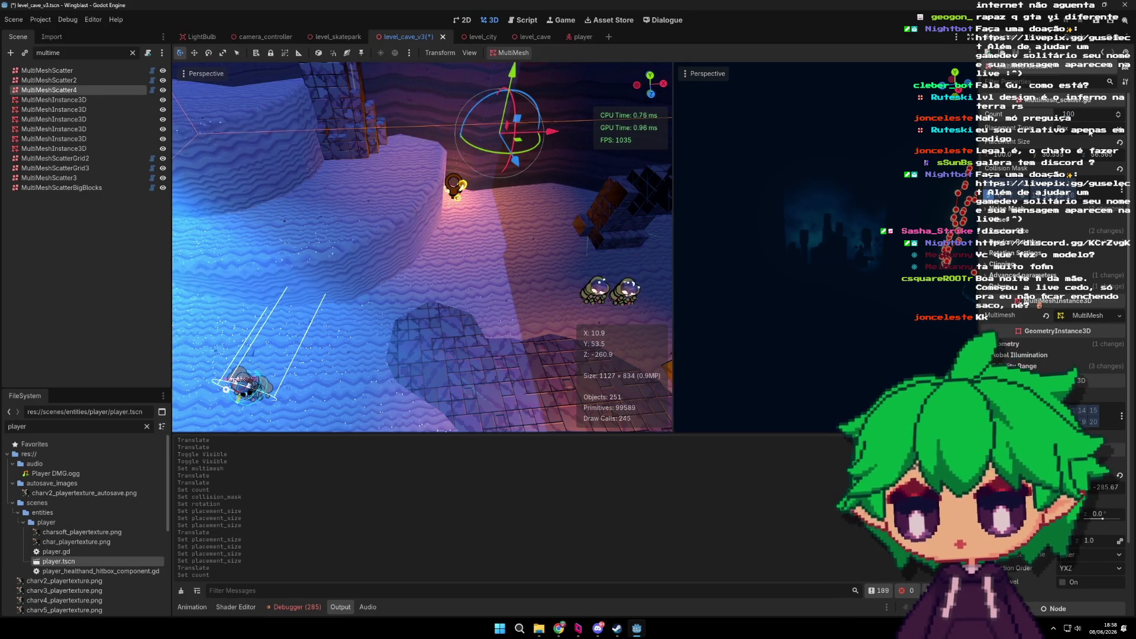
{"action": "left_click_drag", "start_coordinate": [1069, 113], "coordinate": [1095, 113]}
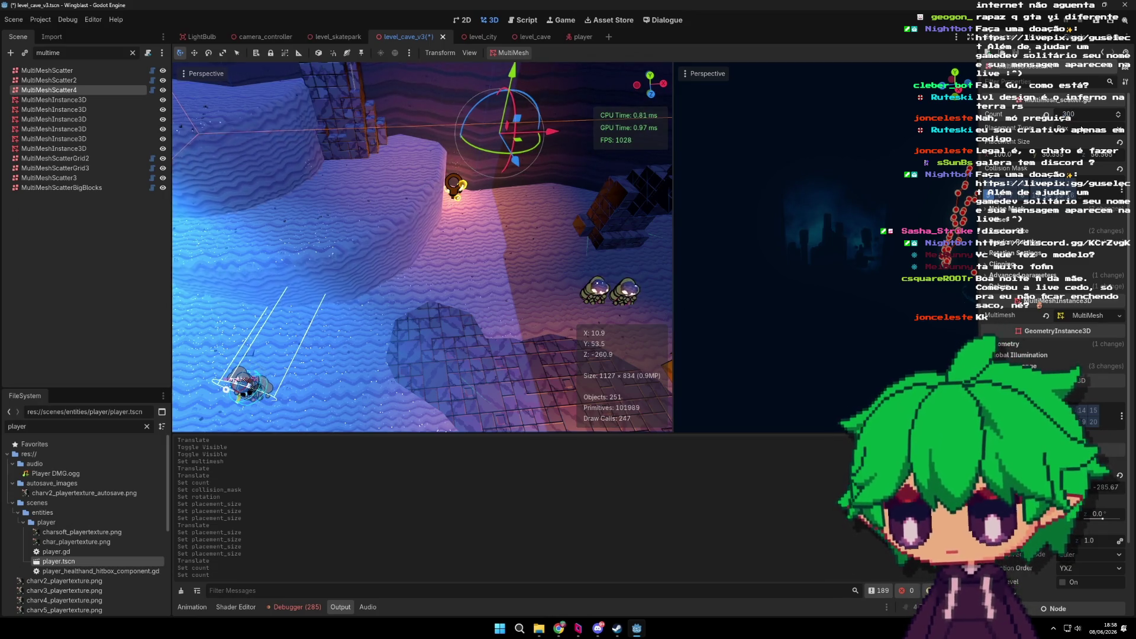
{"action": "mouse_move", "coordinate": [573, 178]}
{"action": "left_mouse_down"}
{"action": "mouse_move", "coordinate": [473, 242]}
{"action": "mouse_move", "coordinate": [573, 145]}
{"action": "mouse_move", "coordinate": [495, 227]}
{"action": "mouse_move", "coordinate": [499, 208]}
{"action": "mouse_move", "coordinate": [312, 182]}
{"action": "mouse_move", "coordinate": [561, 226]}
{"action": "mouse_move", "coordinate": [540, 251]}
{"action": "mouse_move", "coordinate": [434, 264]}
{"action": "mouse_move", "coordinate": [478, 275]}
{"action": "mouse_move", "coordinate": [420, 300]}
{"action": "mouse_move", "coordinate": [467, 291]}
{"action": "mouse_move", "coordinate": [651, 303]}
{"action": "mouse_move", "coordinate": [562, 240]}
{"action": "mouse_move", "coordinate": [396, 254]}
{"action": "mouse_move", "coordinate": [424, 218]}
{"action": "mouse_move", "coordinate": [473, 256]}
{"action": "mouse_move", "coordinate": [407, 224]}
{"action": "mouse_move", "coordinate": [394, 237]}
{"action": "mouse_move", "coordinate": [254, 219]}
{"action": "mouse_move", "coordinate": [458, 267]}
{"action": "left_mouse_up"}
{"action": "key", "text": "ctrl+d"}
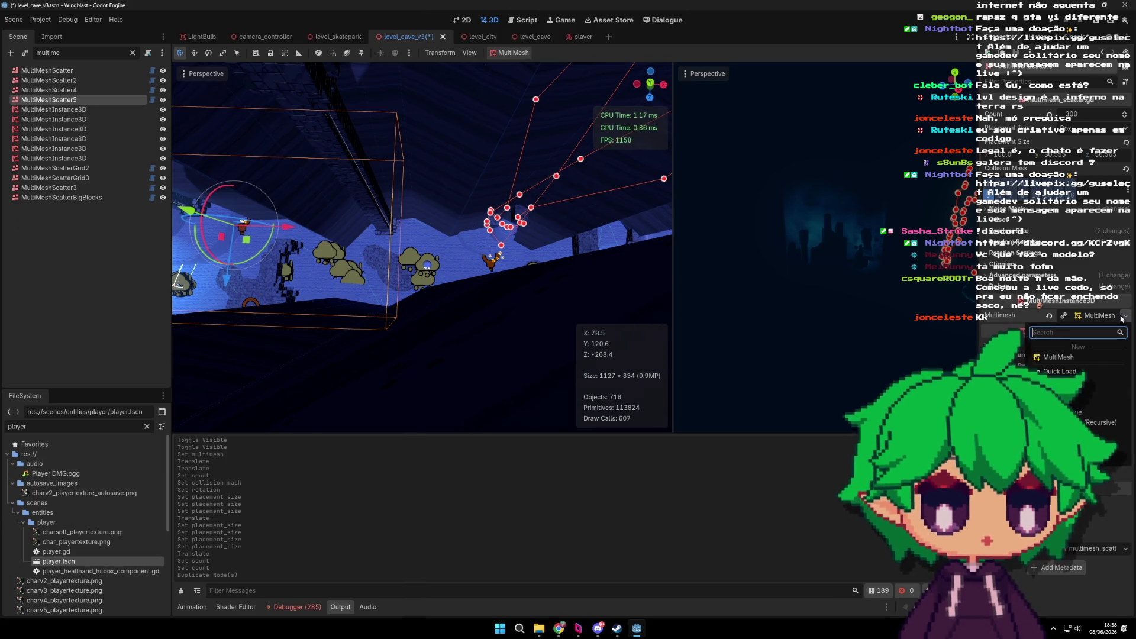